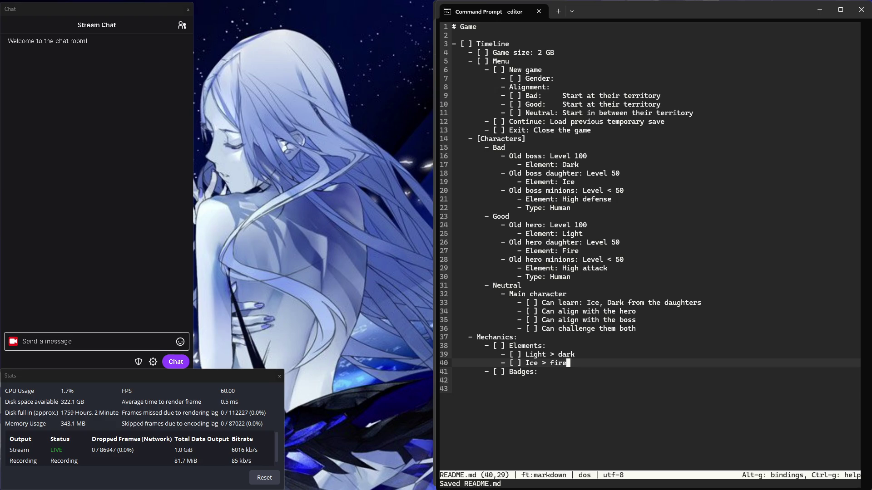
- Annotate Ice > fire with '(damage bonus)' and Light > dark with '(critical bonus)'
text(())
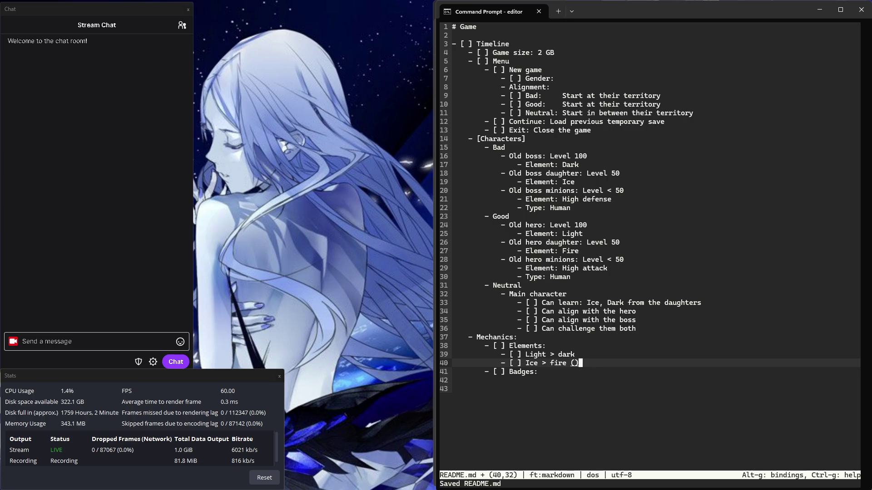
text(damage)
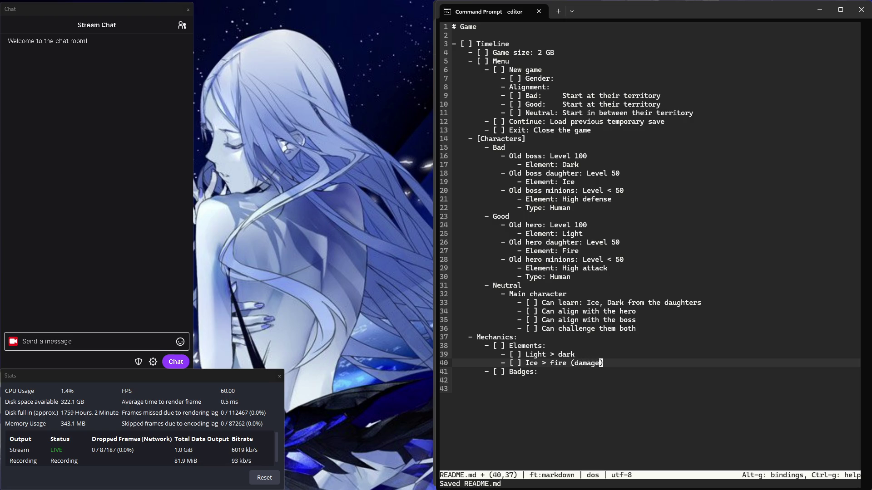
text( bonus)
key(Up)
text((c)
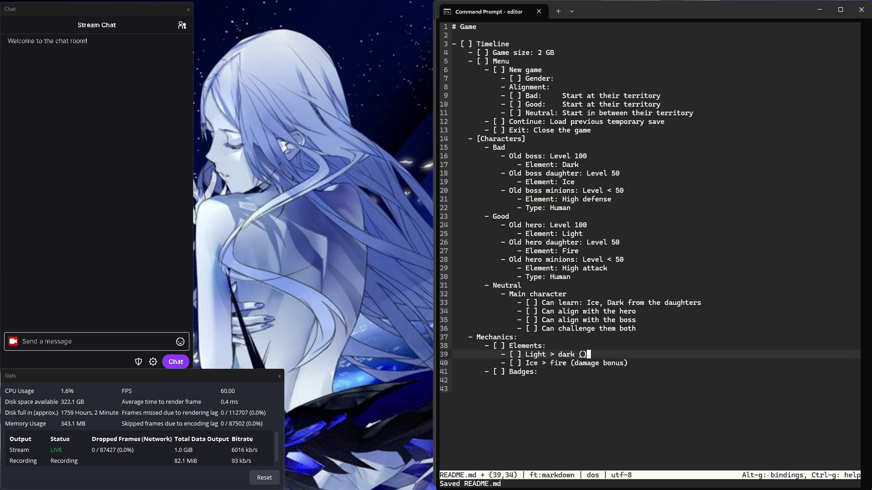
text(ritical bonus)
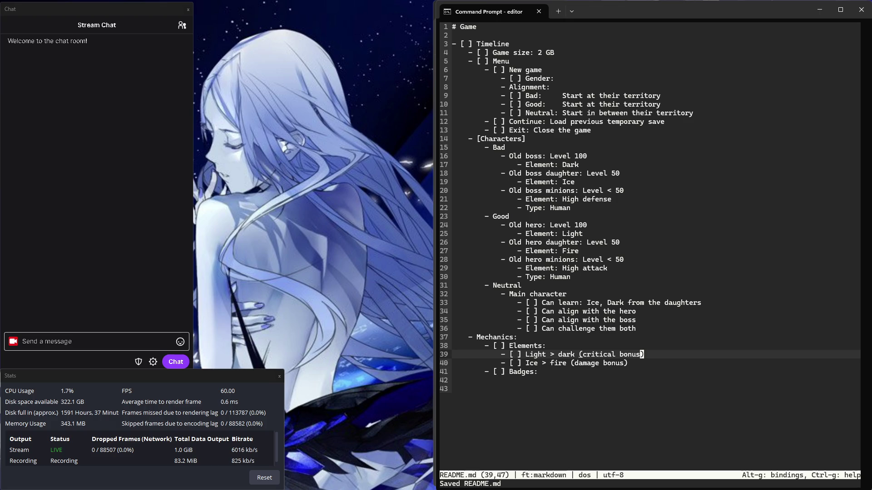
- Add an empty '- [ ]' checkbox under Badges, save, then delete that line again
key(Down)
key(Down)
key(Return)
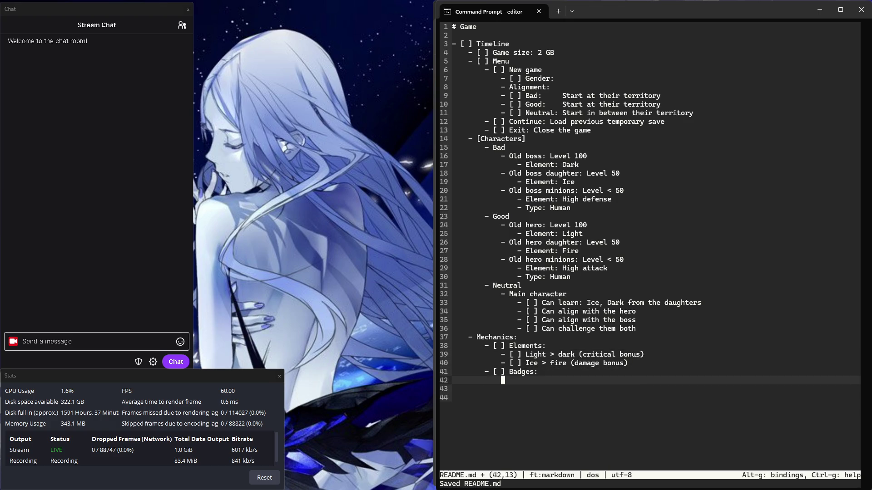
text(- [ ])
key(ctrl+s)
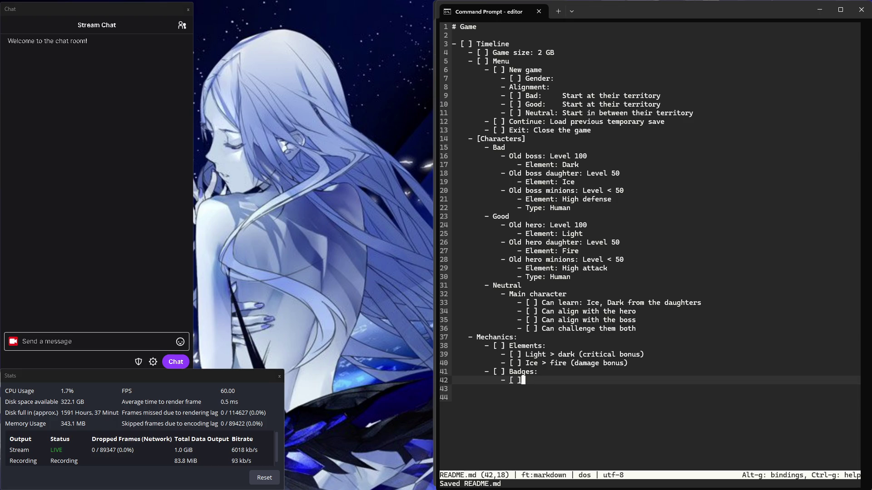
key(Up)
key(Up)
key(Up)
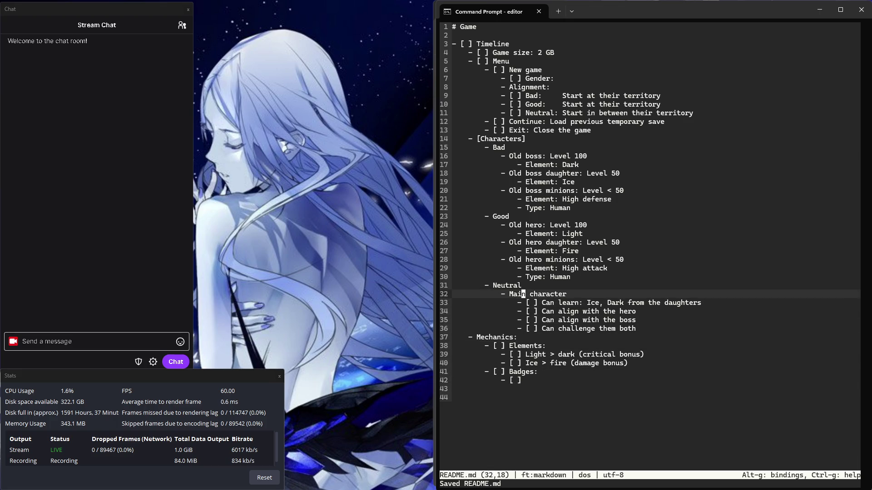
key(Down)
key(Down)
key(Down)
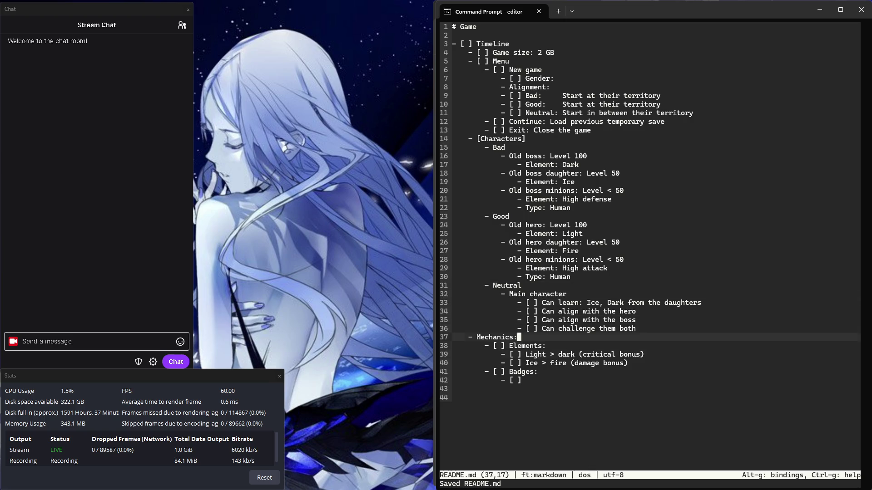
key(shift+Up)
key(shift+End)
key(Delete)
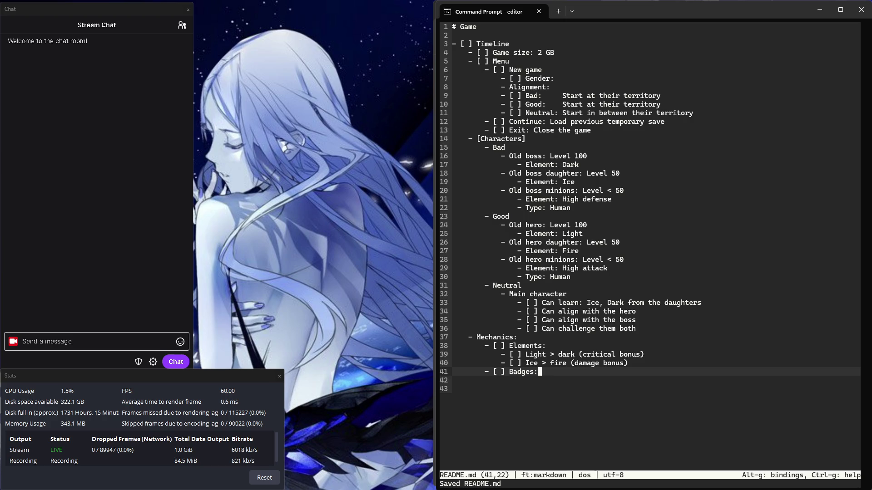
key(alt+Tab)
- Open Wikipedia's Game mechanics article via a 'game mec' search and select part of its first definition
key(ctrl+l)
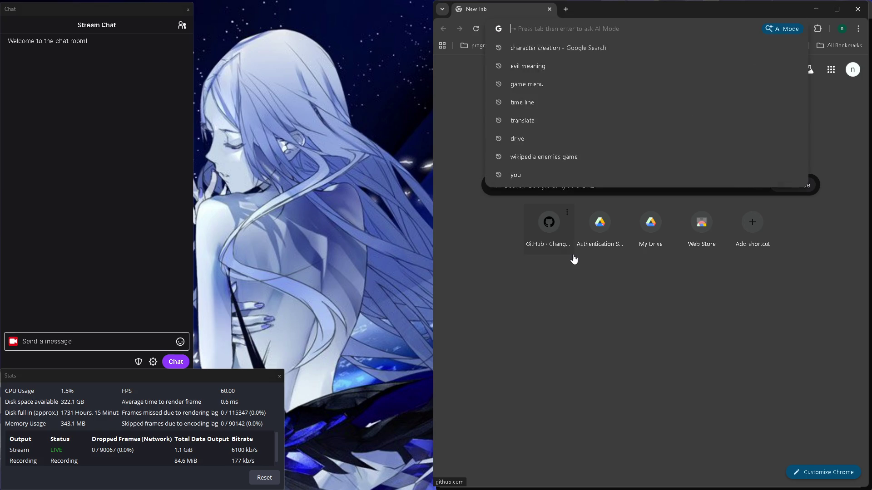
text(game mec)
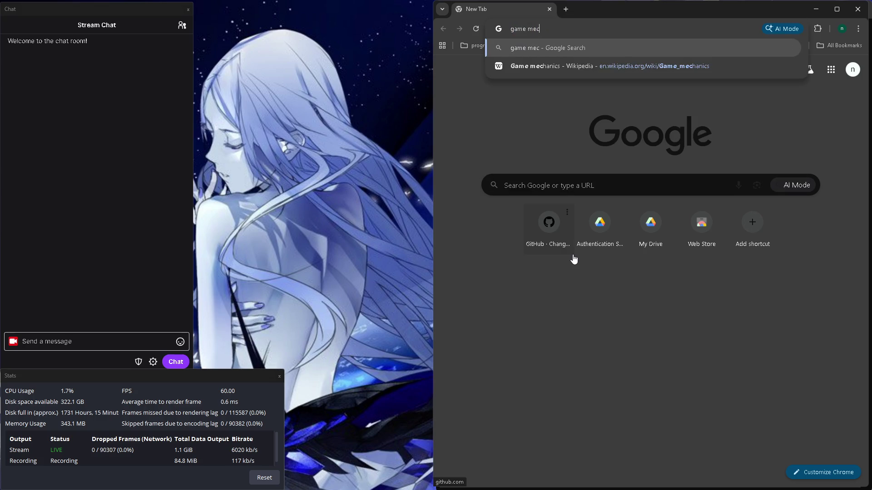
key(Down)
key(Return)
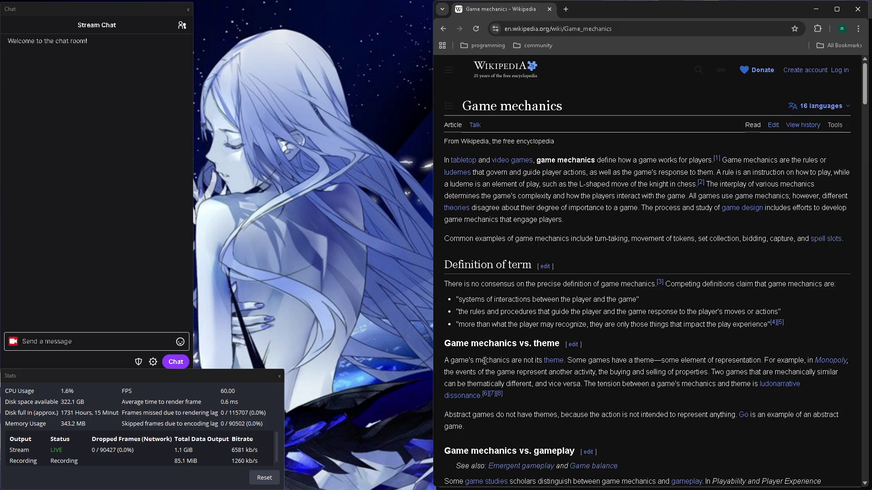
drag(638, 299, 561, 300)
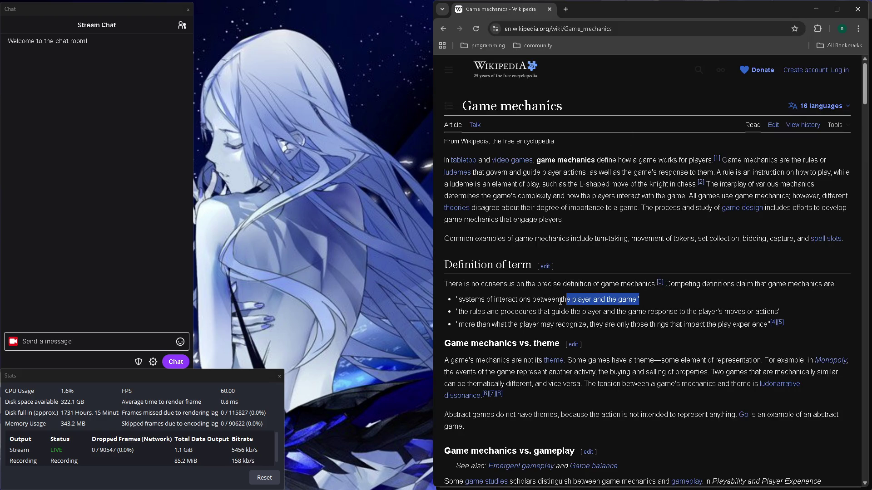
key(alt+Tab)
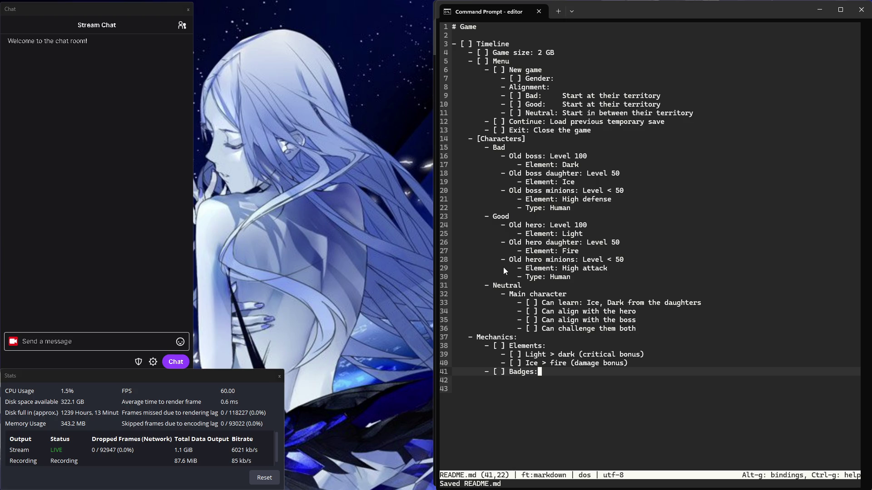
- Push the README outline down with blank lines after the Game heading and save it
text(0)
key(ctrl+Home)
key(End)
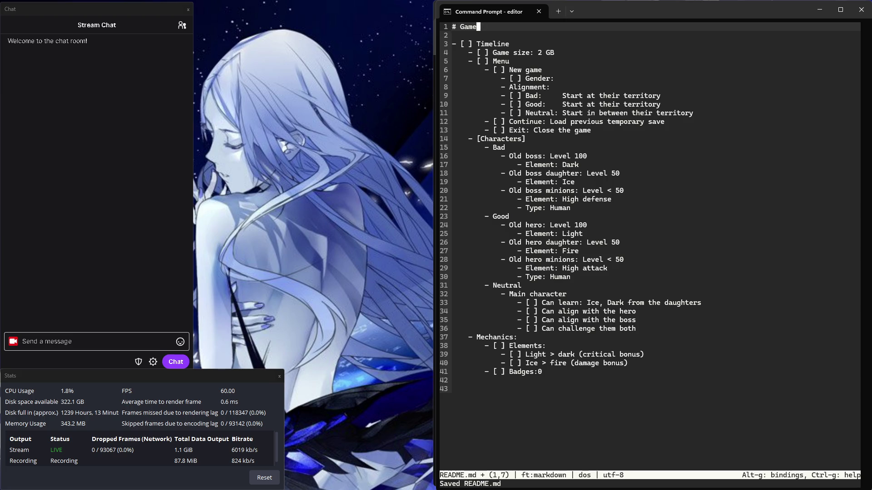
key(Return)
key(Return)
key(Return)
key(Return)
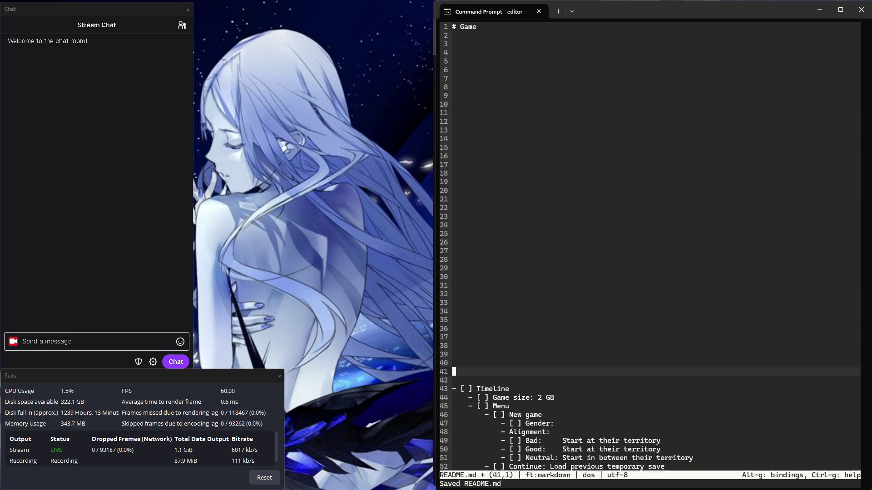
key(ctrl+s)
key(ctrl+Home)
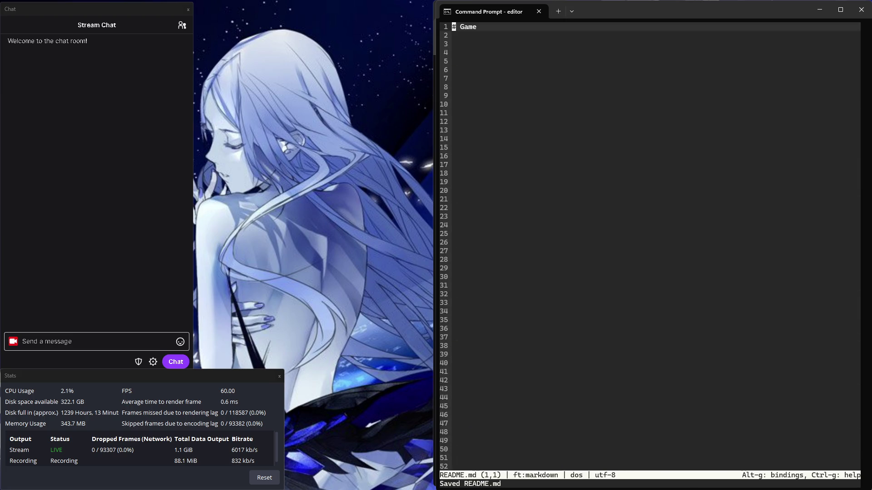
key(alt+Tab)
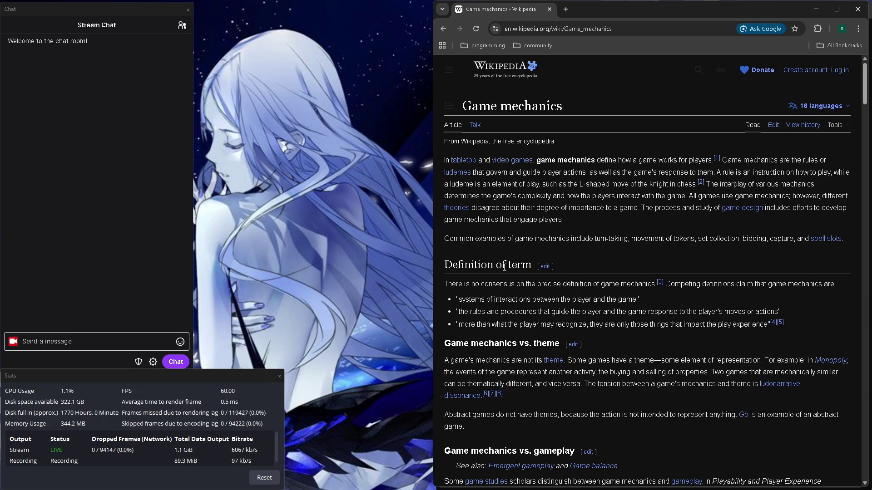
- Search Google for 'react meaning' in a new tab to see its dictionary definition
key(alt+Tab)
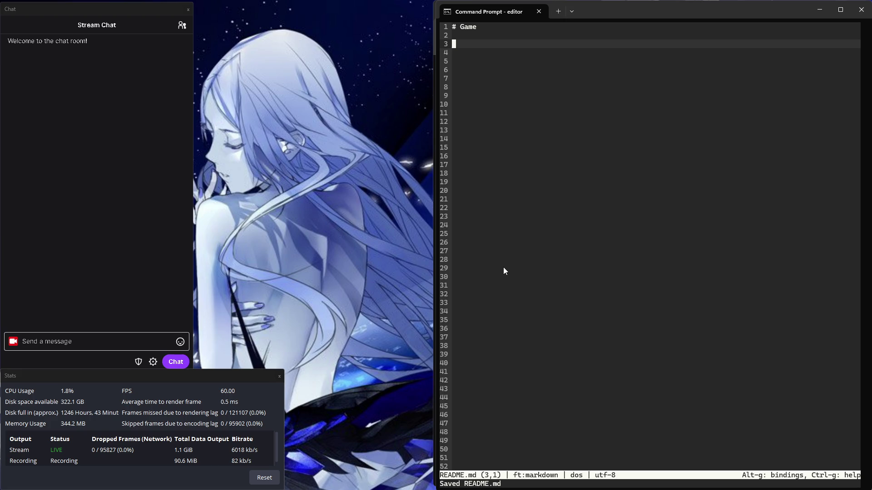
key(alt+Tab)
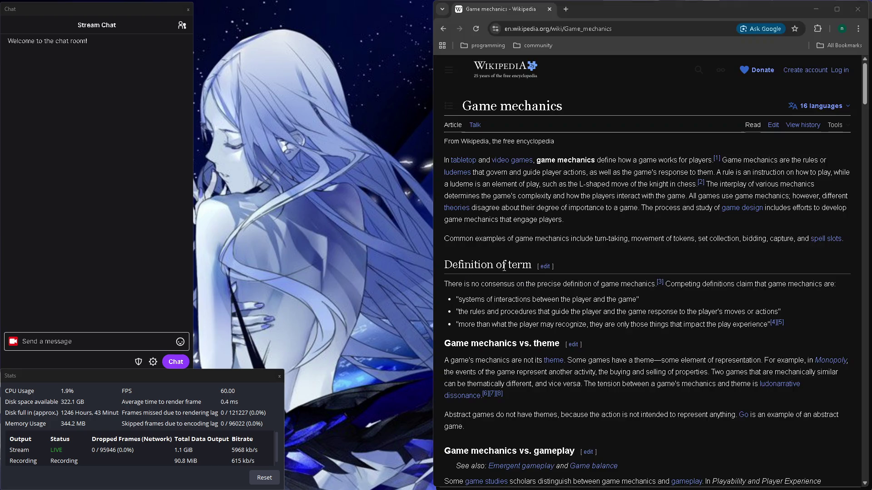
key(ctrl+t)
text(reac)
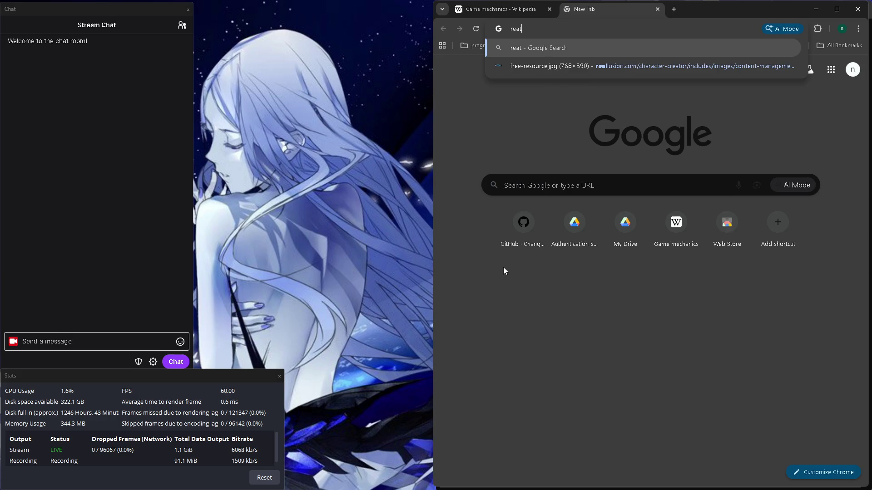
text(t meaning)
key(Return)
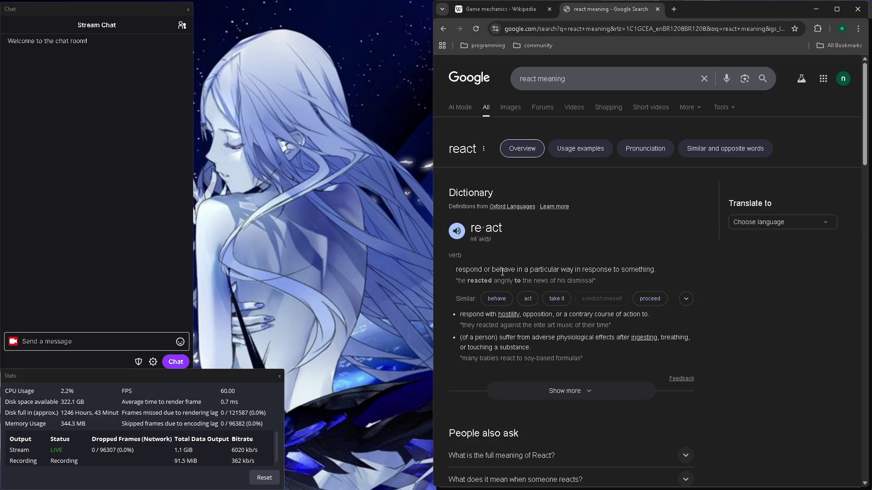
key(alt+Tab)
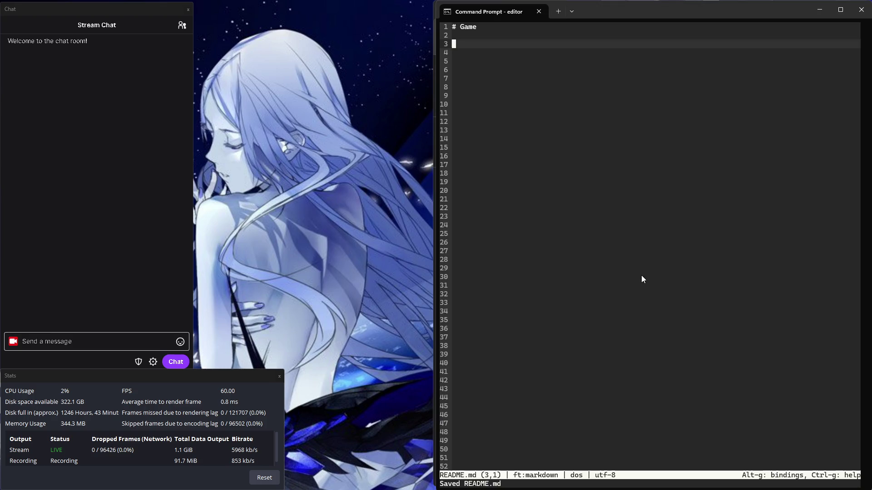
- Add an unchecked '- [] Act' item under the Game heading and duplicate it
text(- [] Act)
key(shift+Home)
key(ctrl+c)
key(End)
key(Return)
key(ctrl+v)
- Turn the duplicated item into 'React' and save README.md
key(Left)
key(Left)
key(Left)
text(Re)
key(Delete)
text(a)
key(End)
key(ctrl+s)
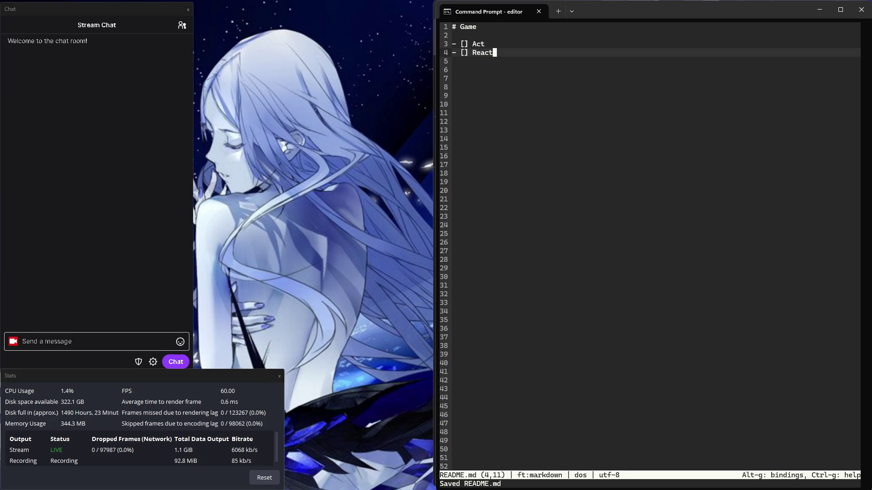
key(alt+Tab)
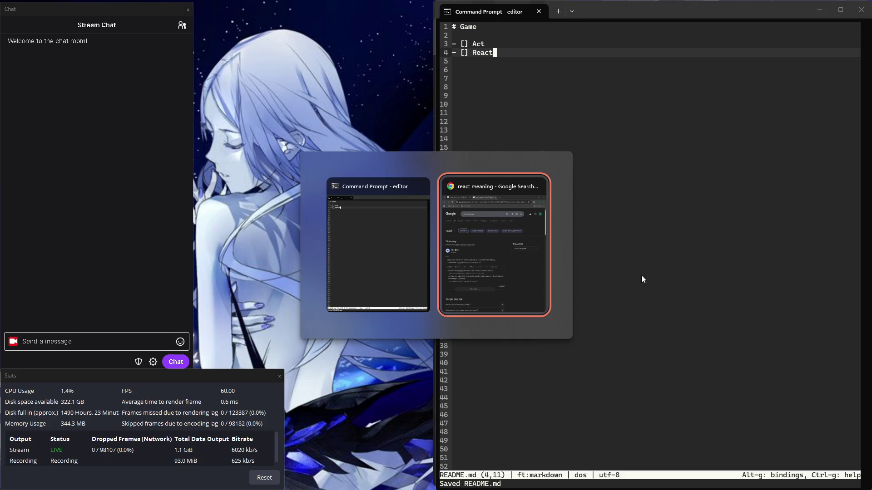
- Close the search tab and go to chat.deepseek.com
key(ctrl+w)
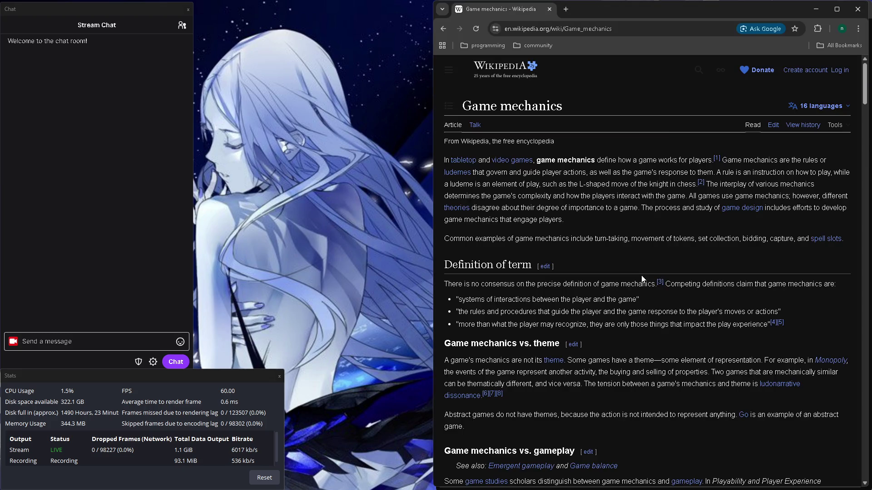
key(ctrl+l)
text(goo)
key(Escape)
key(ctrl+l)
key(Escape)
text(chj)
key(BackSpace)
text(at)
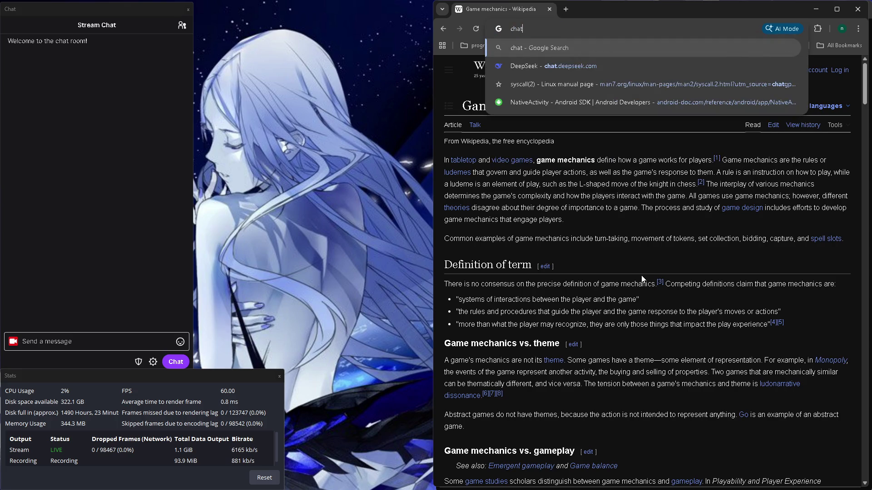
key(Down)
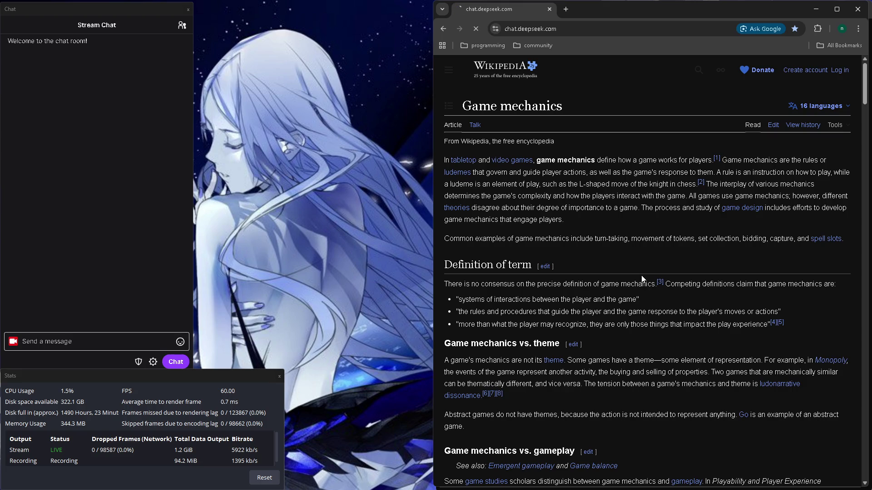
- Sign in to DeepSeek with the Google account
click(639, 347)
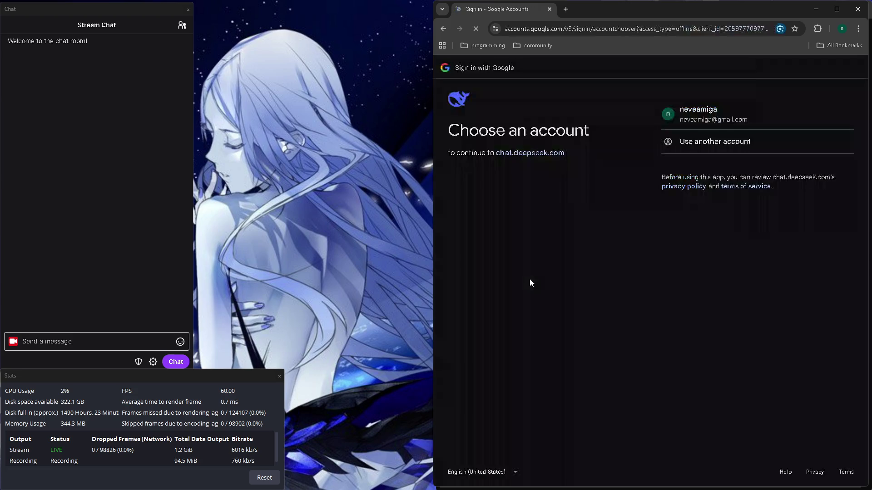
click(751, 112)
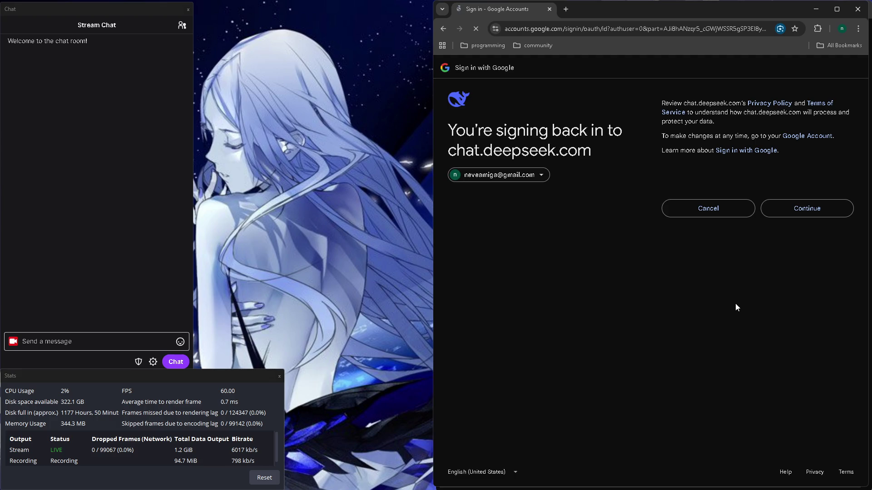
click(788, 208)
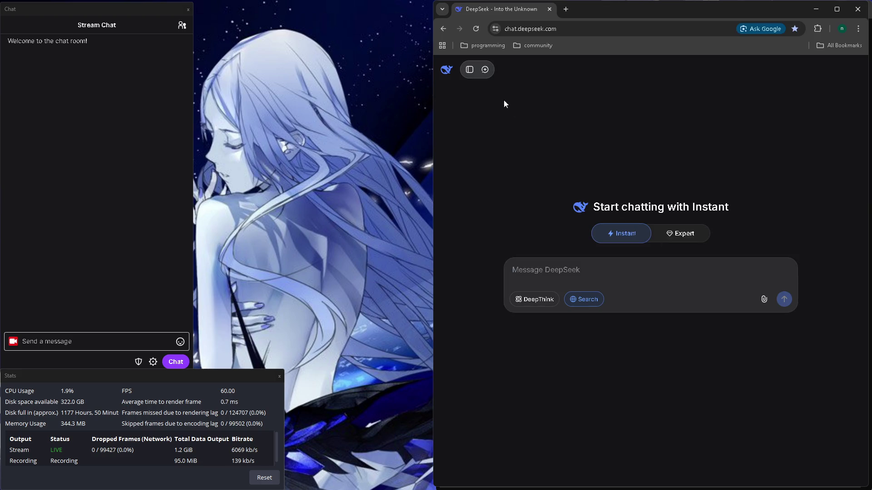
- Delete the old OBS chat from the history and switch to Expert mode
click(470, 71)
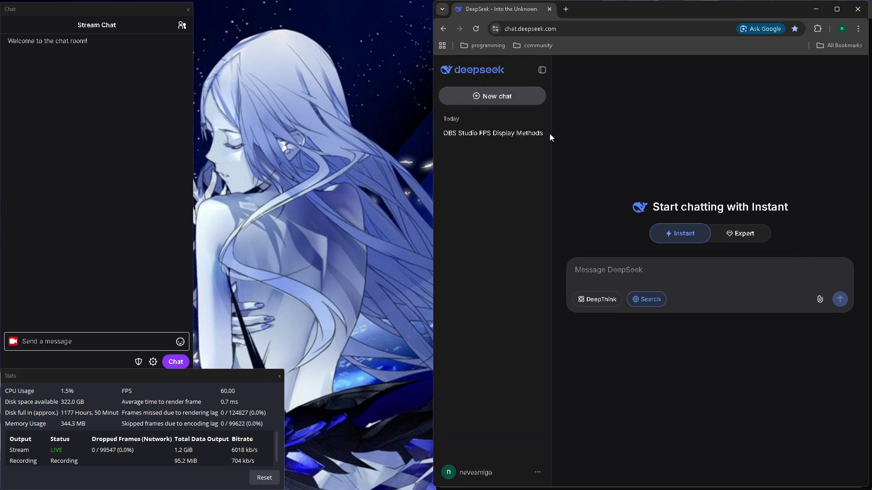
click(537, 133)
click(557, 206)
click(707, 293)
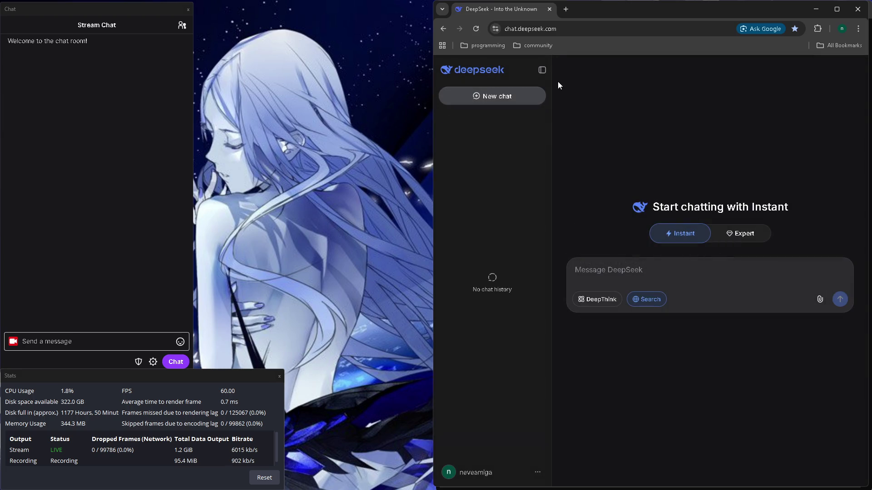
click(542, 70)
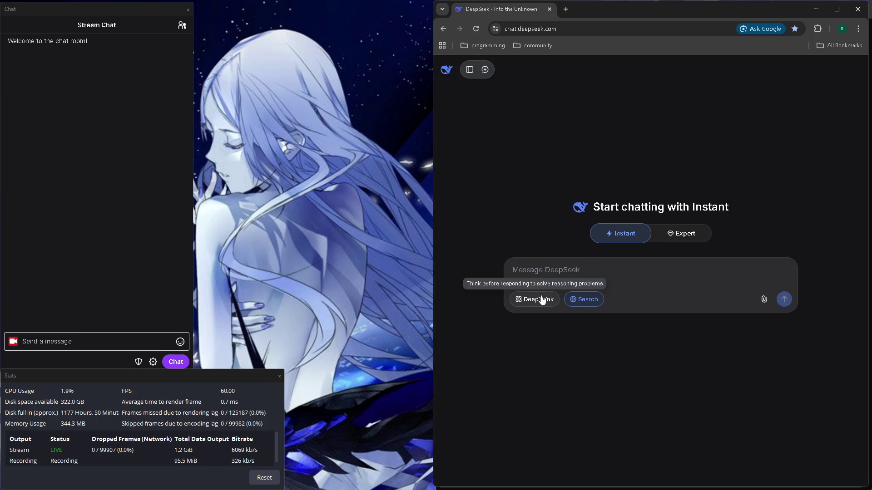
click(679, 240)
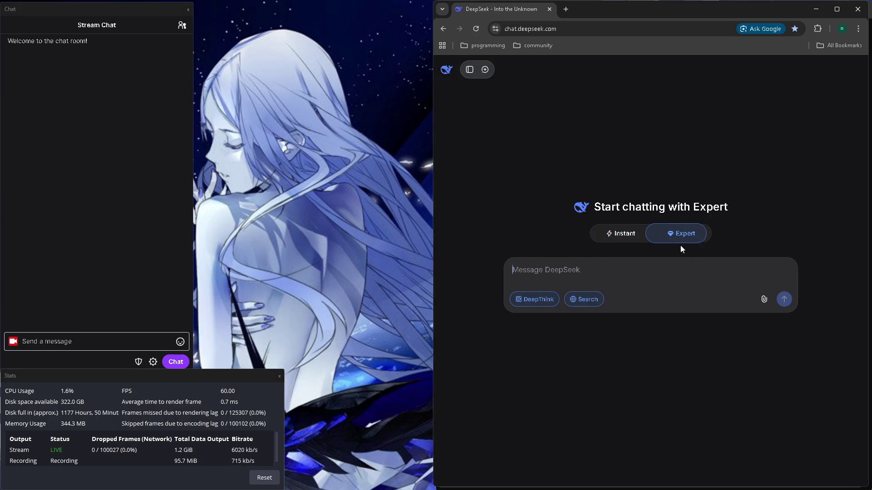
click(763, 301)
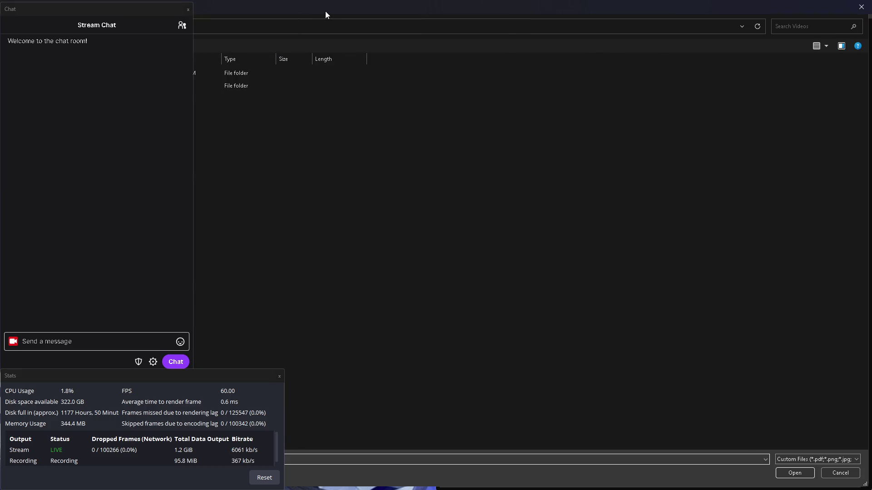
- Attach readme.md from the copied project folder under C:\Users
double_click(325, 13)
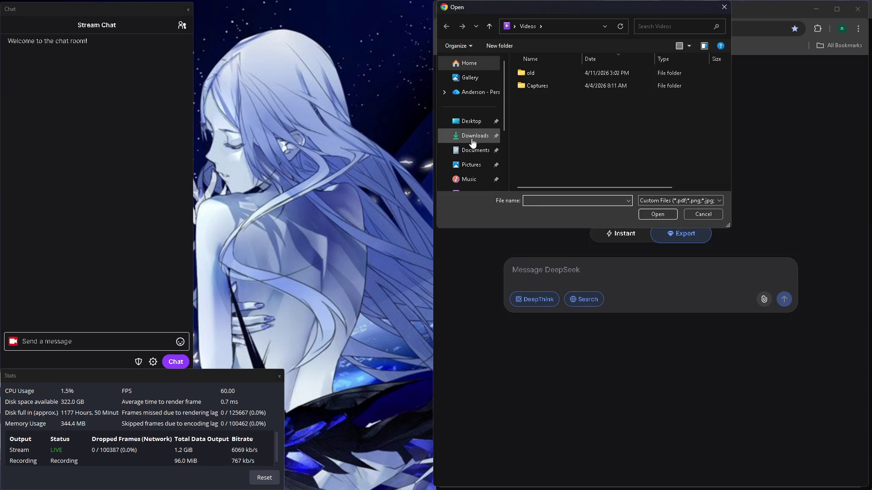
scroll(478, 159, down, 2)
click(477, 165)
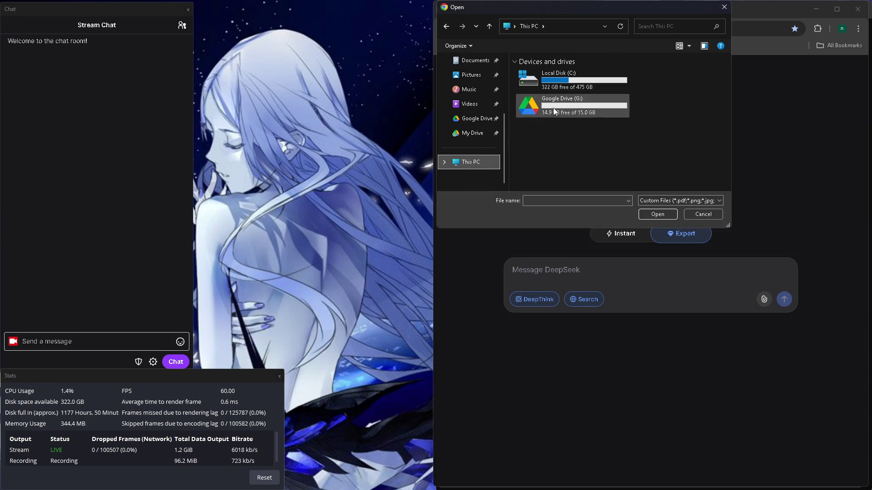
double_click(553, 77)
double_click(545, 148)
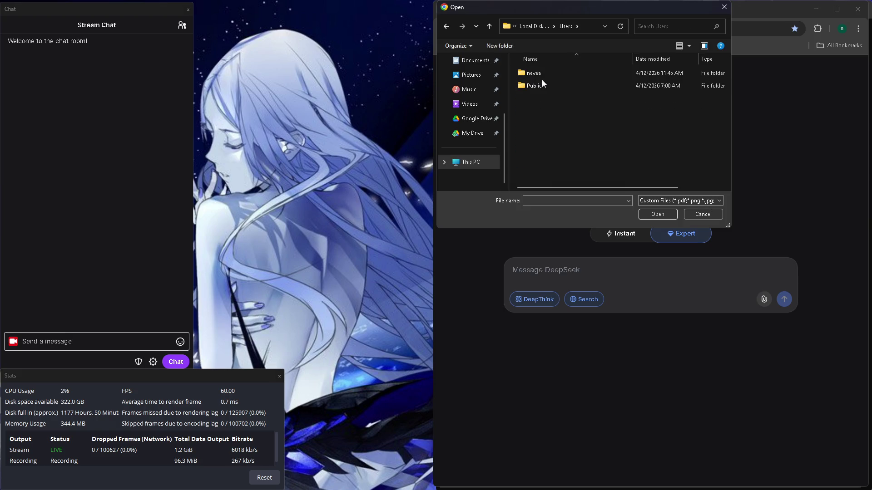
double_click(542, 75)
scroll(543, 105, down, 3)
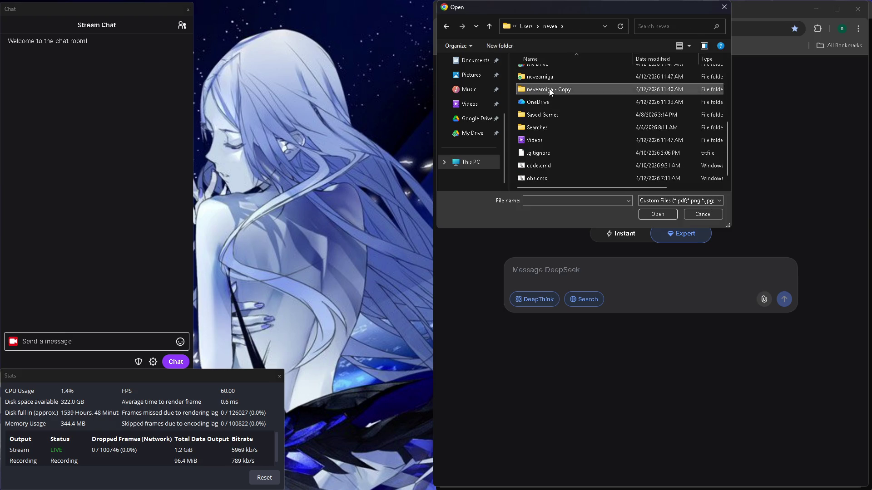
double_click(549, 89)
click(541, 86)
click(643, 214)
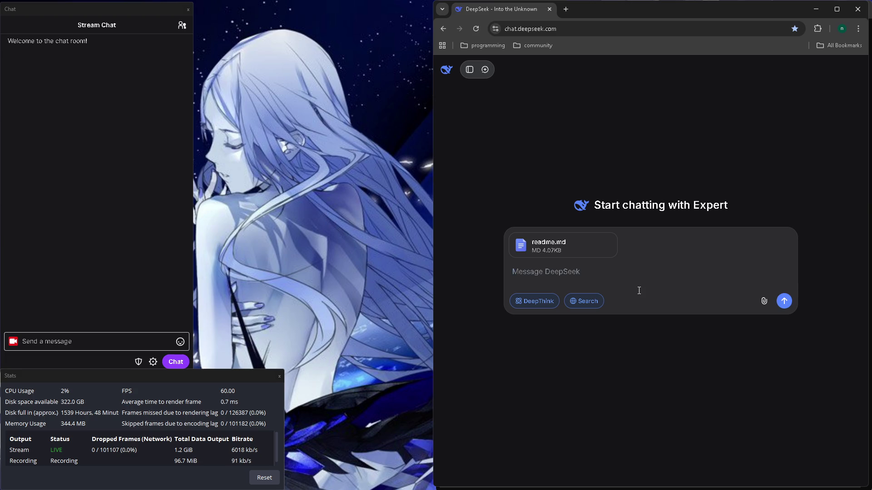
- Send the attachment with the message 'tell me your thoughts'
text(tell me )
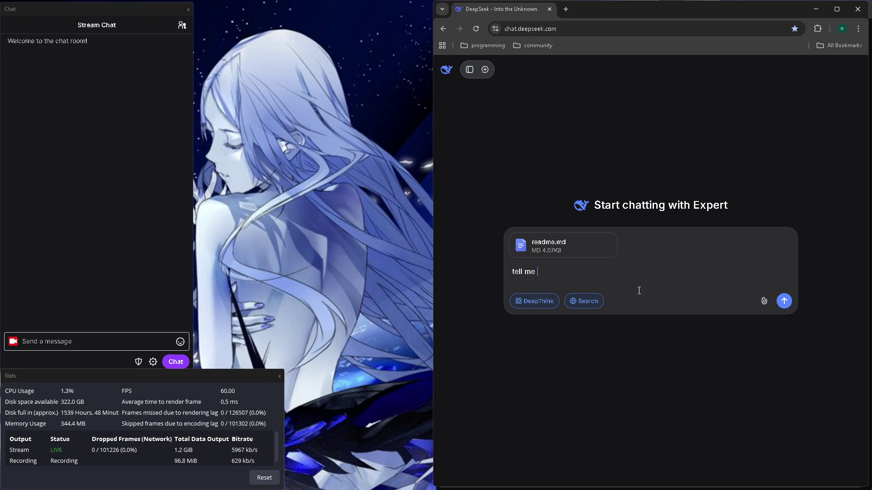
text(your thoughj)
key(BackSpace)
text(ts)
key(Return)
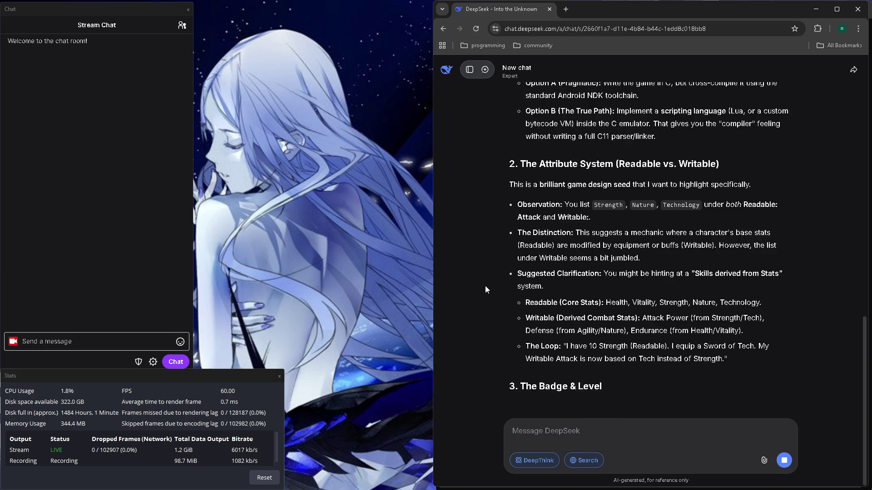
- Scroll through DeepSeek's analysis of the attribute and badge-levelling systems
scroll(485, 285, up, 1)
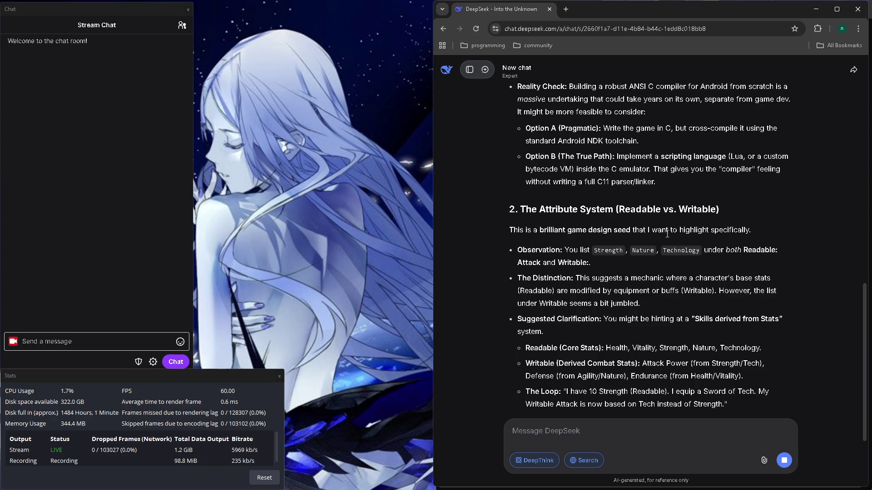
scroll(812, 308, down, 2)
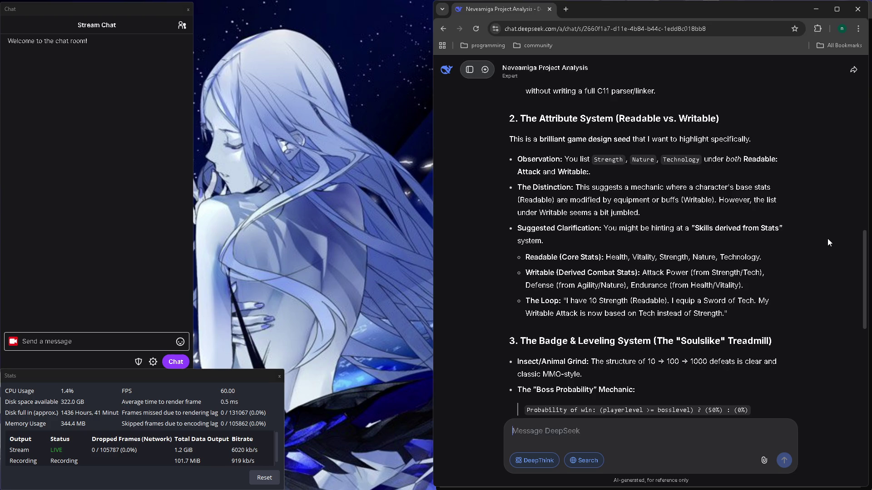
scroll(796, 250, down, 3)
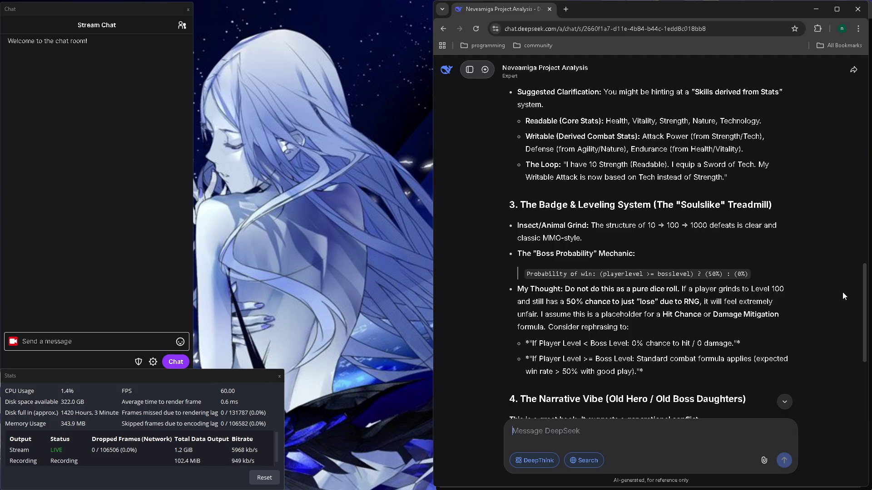
scroll(789, 307, down, 3)
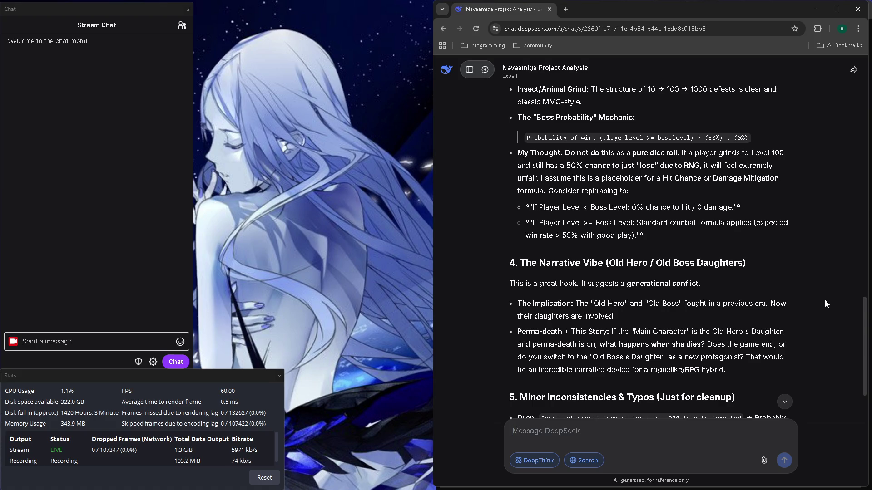
scroll(825, 300, down, 3)
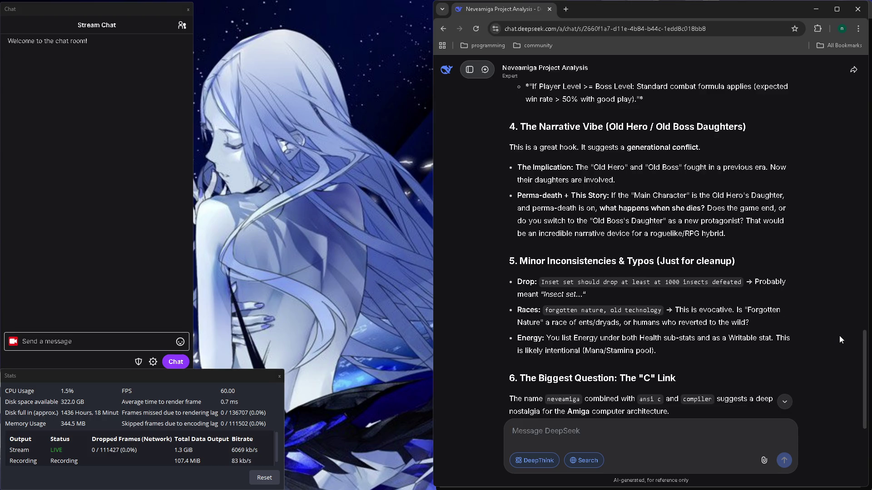
double_click(607, 324)
- Search Google for the copied word 'dryads' in a new tab, browse results, then close it
key(ctrl+c)
key(ctrl+t)
key(ctrl+v)
key(Return)
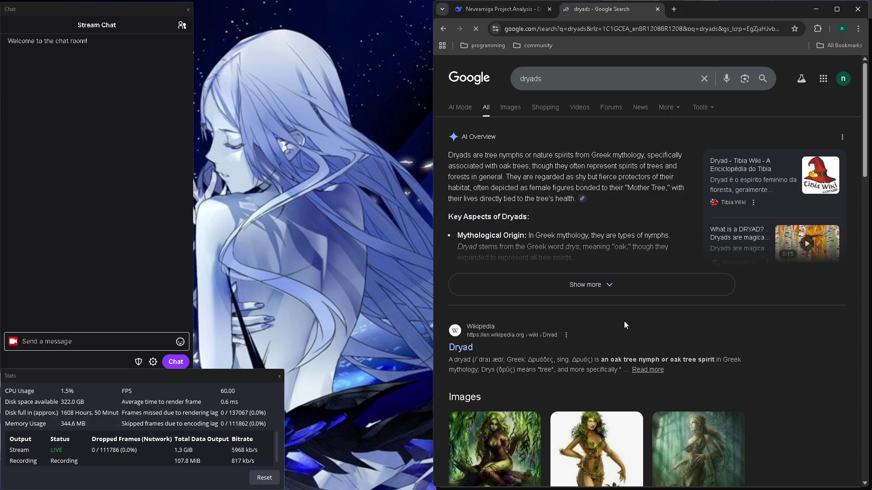
scroll(745, 319, down, 2)
scroll(745, 320, down, 1)
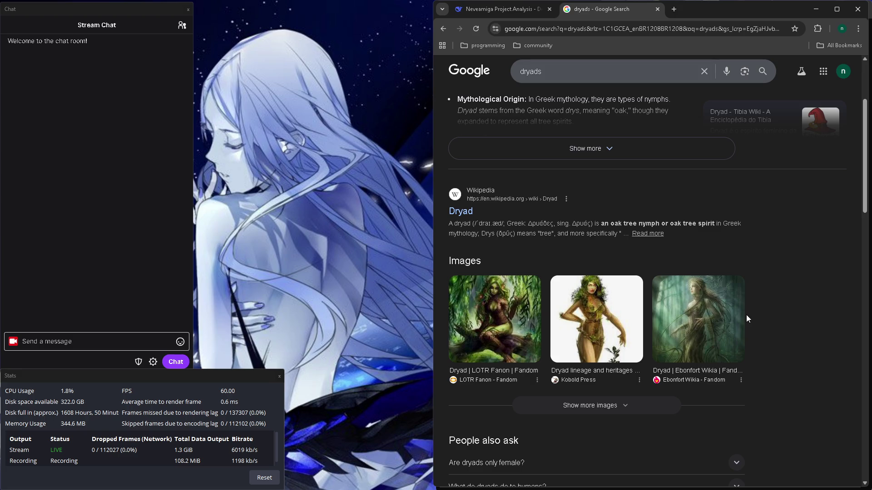
scroll(747, 318, up, 3)
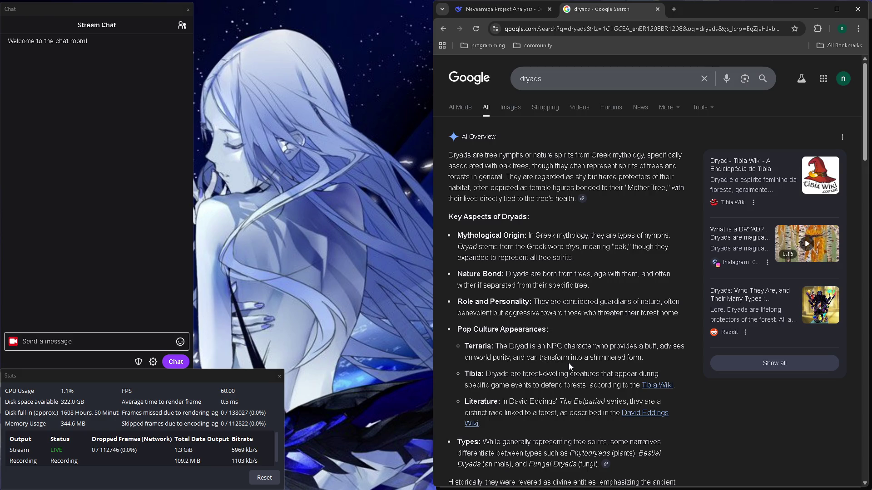
click(657, 9)
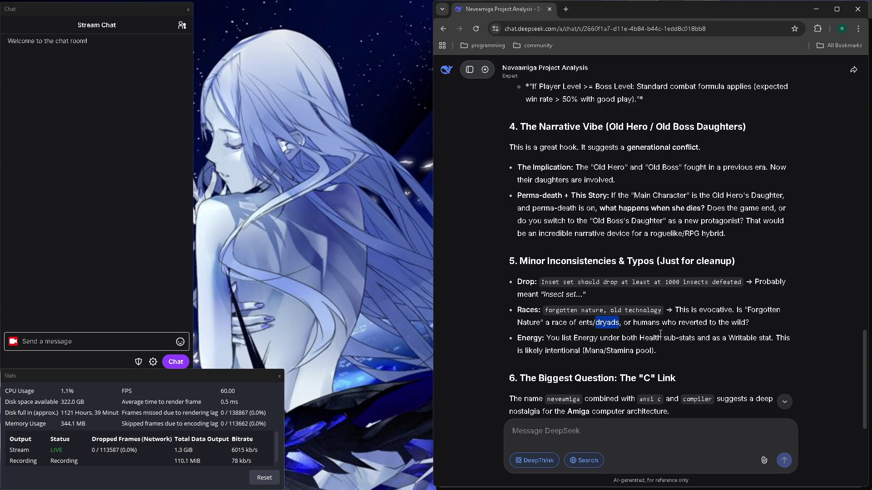
- Scroll the DeepSeek reply down to section 6, 'The Biggest Question: The C Link'
scroll(660, 337, down, 4)
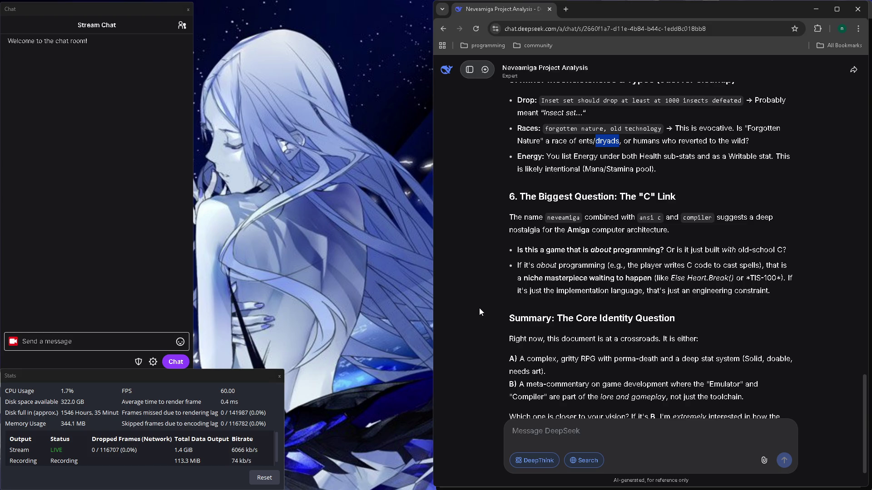
- Delete all the existing contents of README.md in micro
key(alt+Tab)
key(BackSpace)
key(BackSpace)
key(BackSpace)
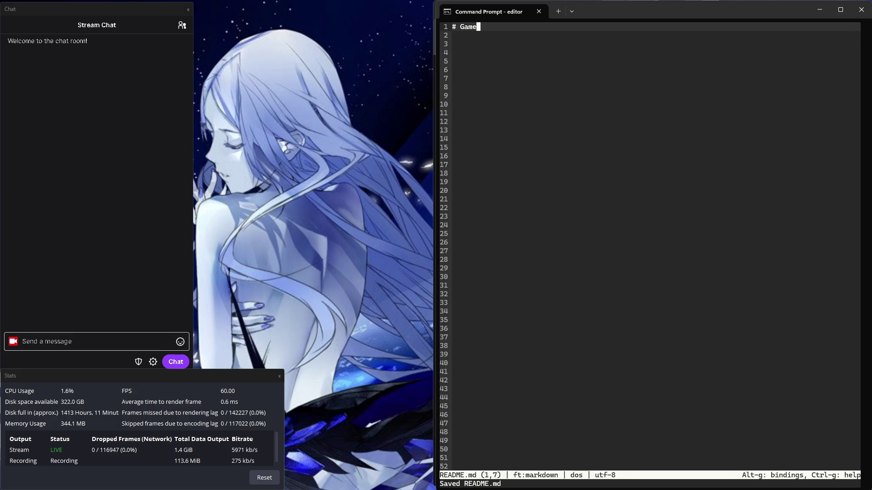
key(ctrl+Left)
key(shift+Down)
key(shift+Down)
key(shift+Down)
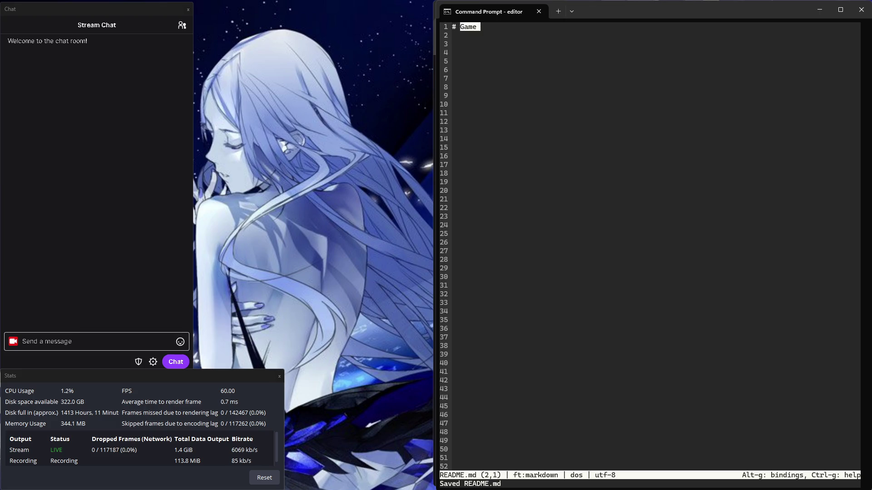
key(shift+Down)
key(shift+Down)
key(shift+Down)
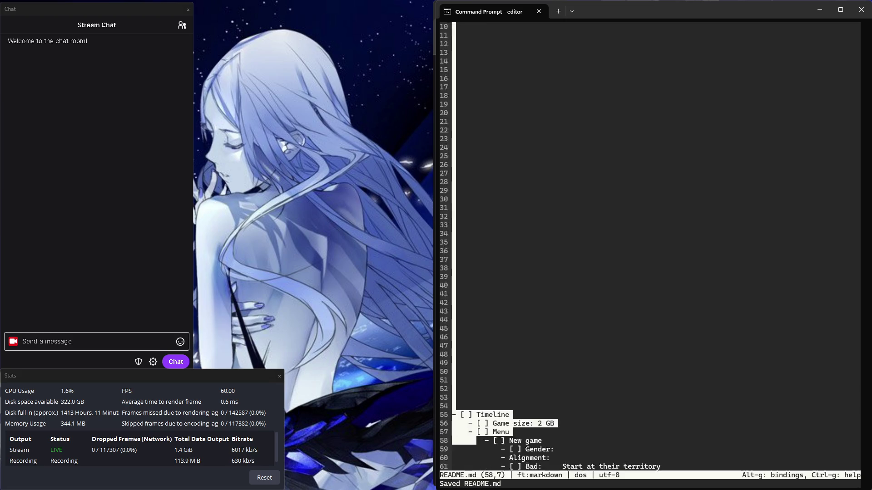
key(Delete)
key(ctrl+a)
key(Delete)
- Write '# neveamiga' as the file's only heading, removing the space in the name
text(# neve a)
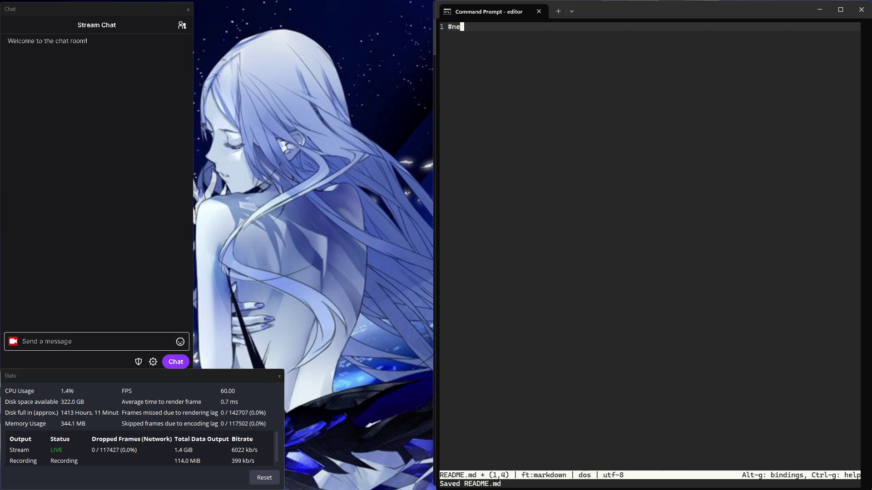
text(miga)
key(ctrl+Left)
key(ctrl+Left)
key(Right)
key(ctrl+Right)
key(Delete)
key(ctrl+Left)
- Save README.md and quit micro back to the command prompt
key(ctrl+s)
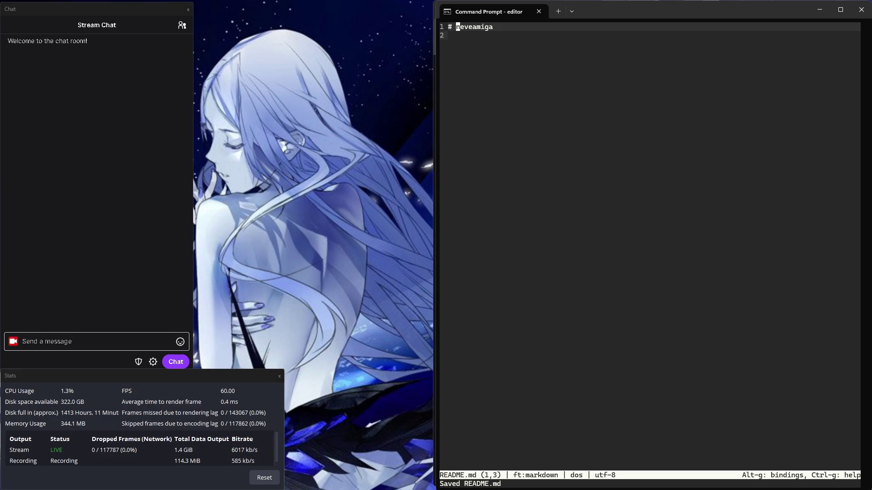
key(ctrl+e)
text(open)
key(Escape)
key(ctrl+q)
text(ed)
key(BackSpace)
key(BackSpace)
- List the project files, then view LICENSE and README.md in the editor before quitting
text(di)
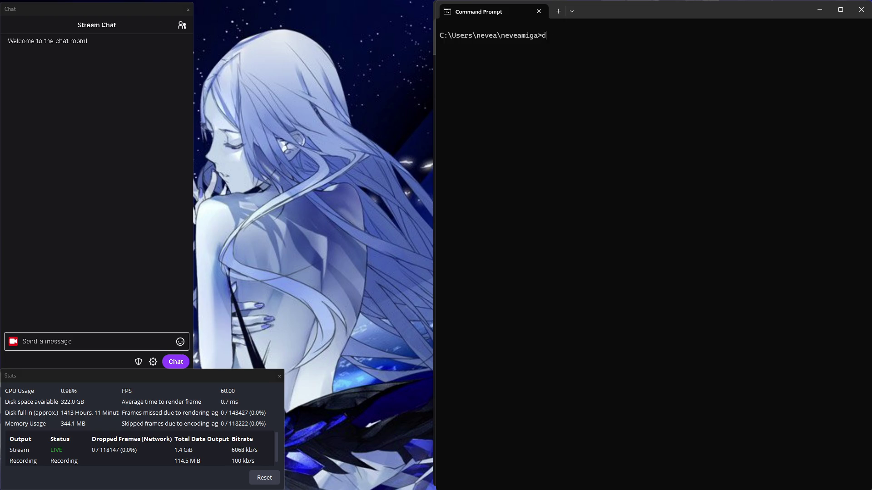
text(r)
key(Return)
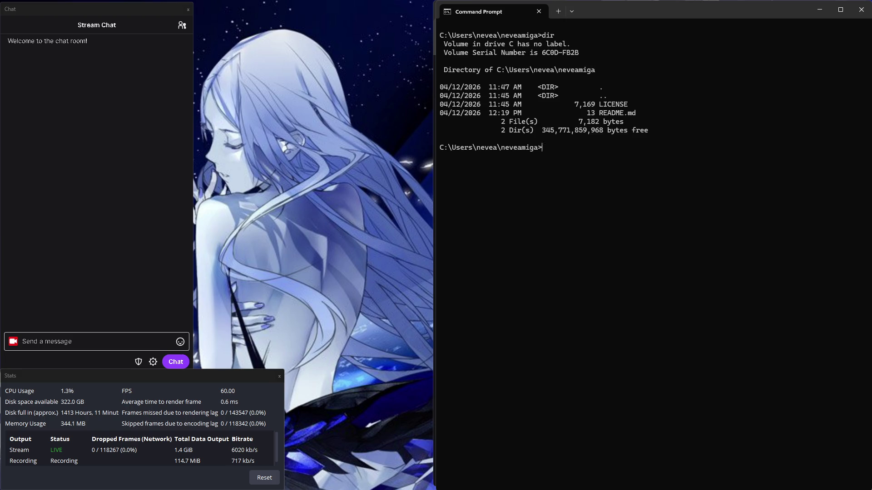
text(editor)
key(Return)
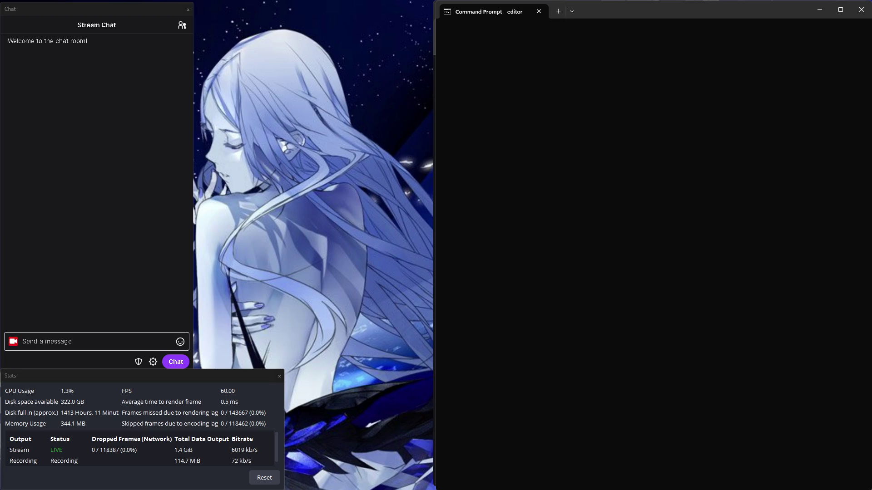
text(LICENSE)
key(Return)
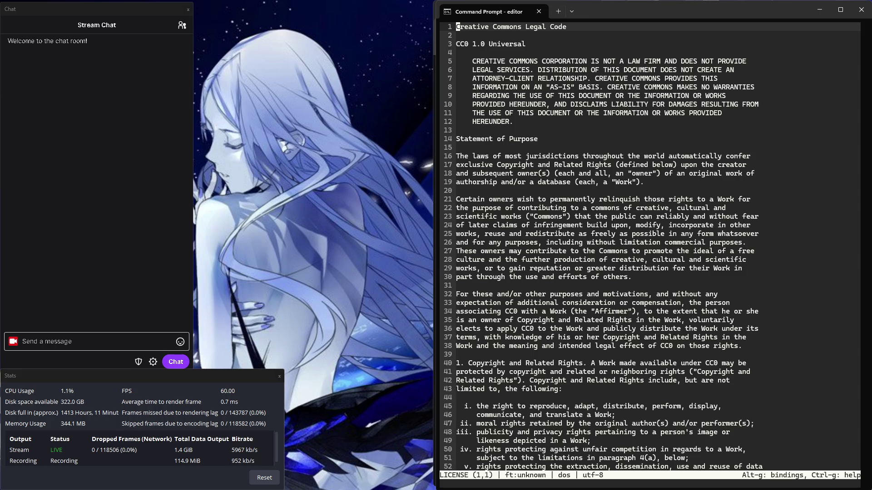
key(ctrl+o)
text(README.md)
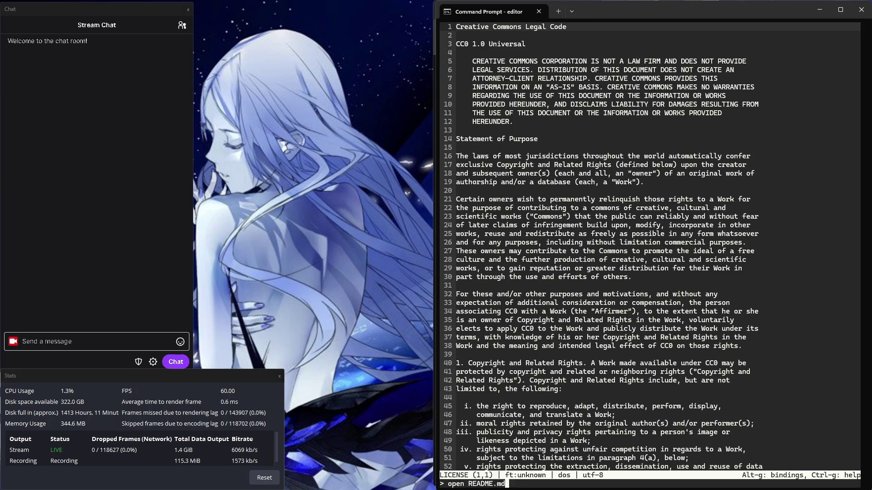
key(Return)
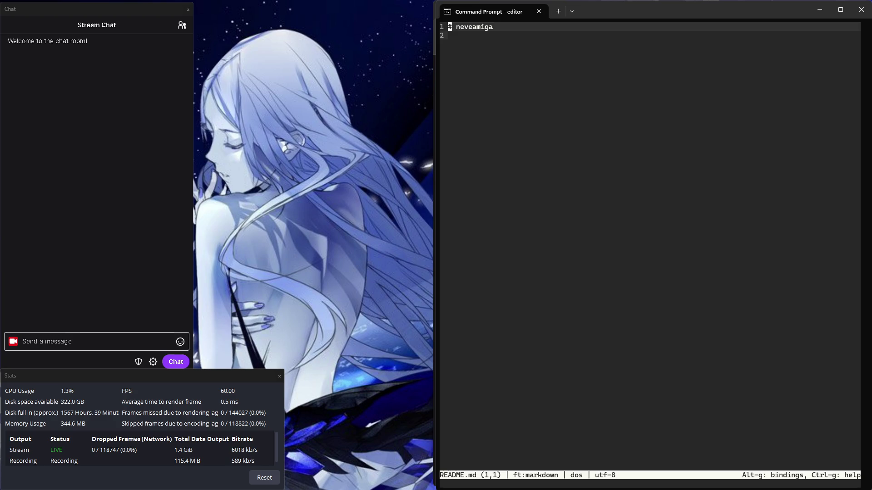
key(ctrl+q)
- Create a 'code' folder, move into it and launch micro there
text(mkdir code)
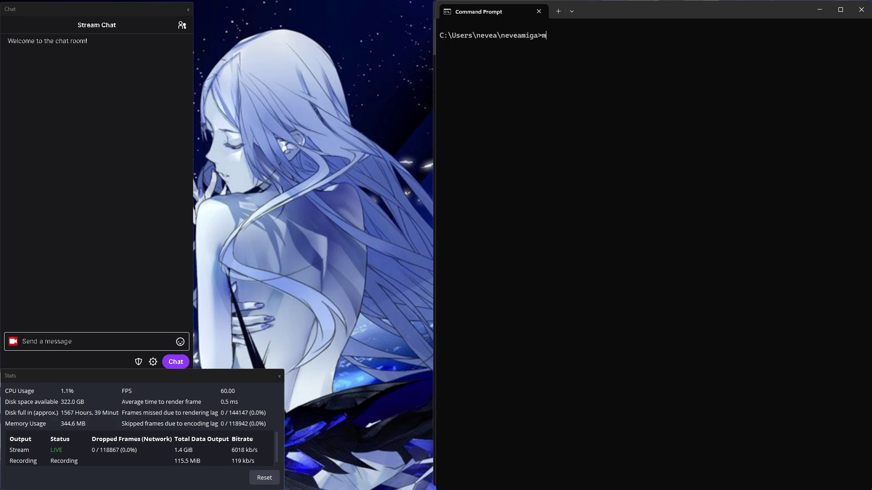
key(Return)
text(cd code)
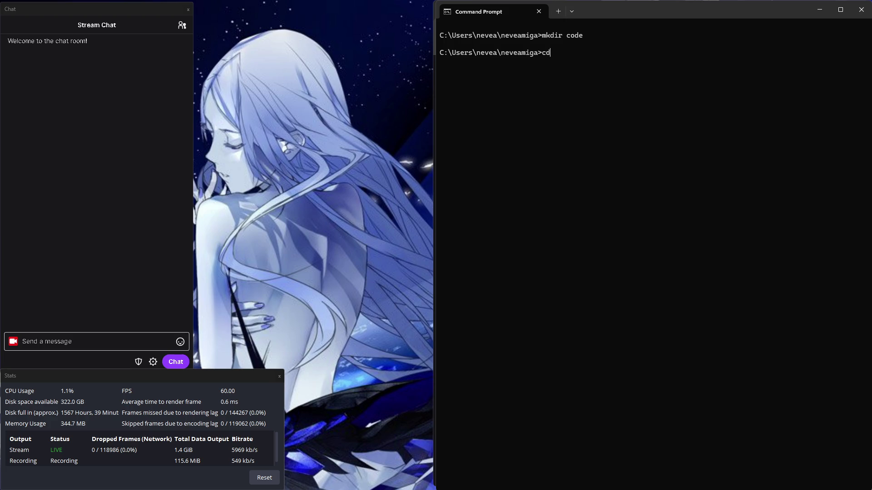
key(Return)
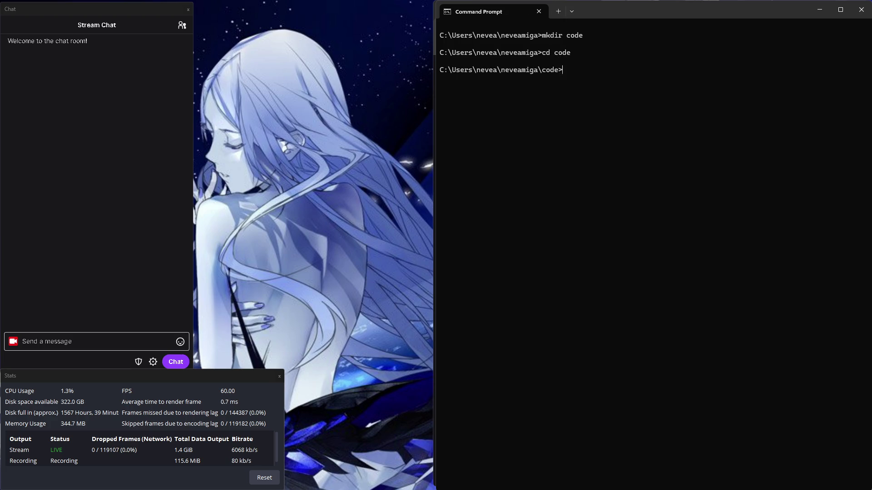
text(micro)
key(Return)
key(ctrl+e)
text(open windows11)
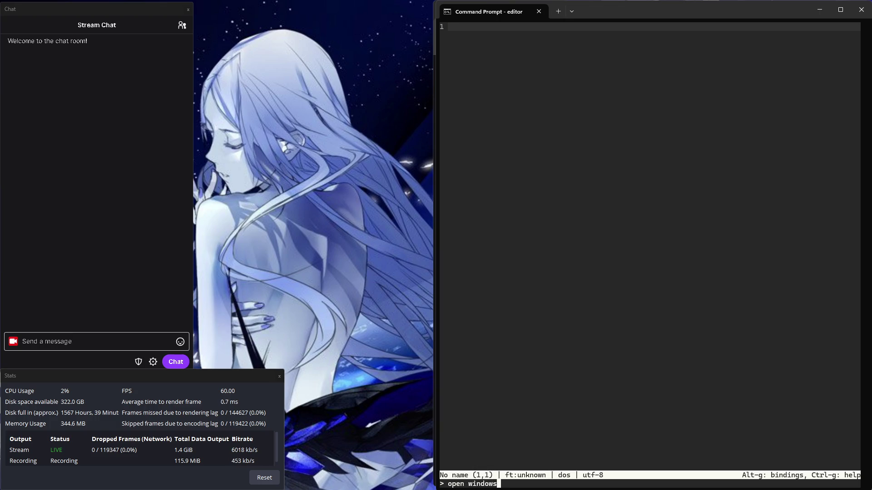
key(BackSpace)
key(BackSpace)
text(.cmd)
key(Return)
key(ctrl+s)
text(@echo off)
key(Return)
key(Return)
key(ctrl+s)
- Open game.h and begin it with '#ifndef game_header'
key(ctrl+e)
text(open game.h)
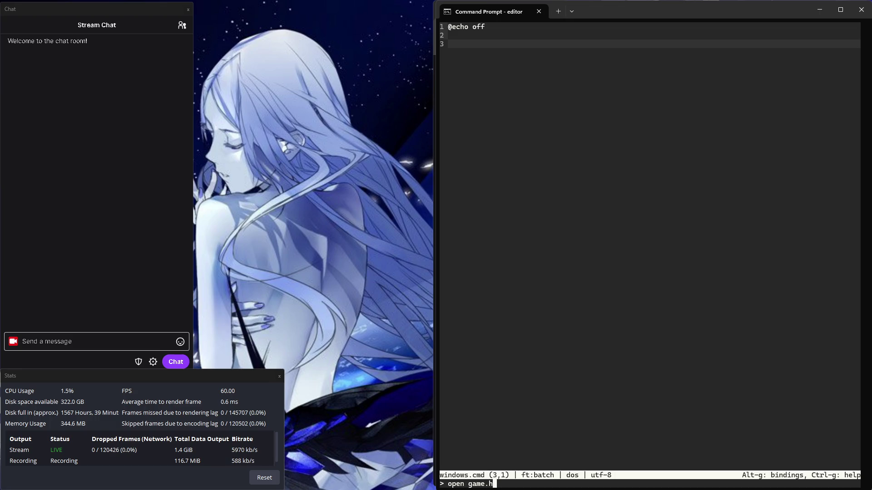
key(Return)
text(#ifndef )
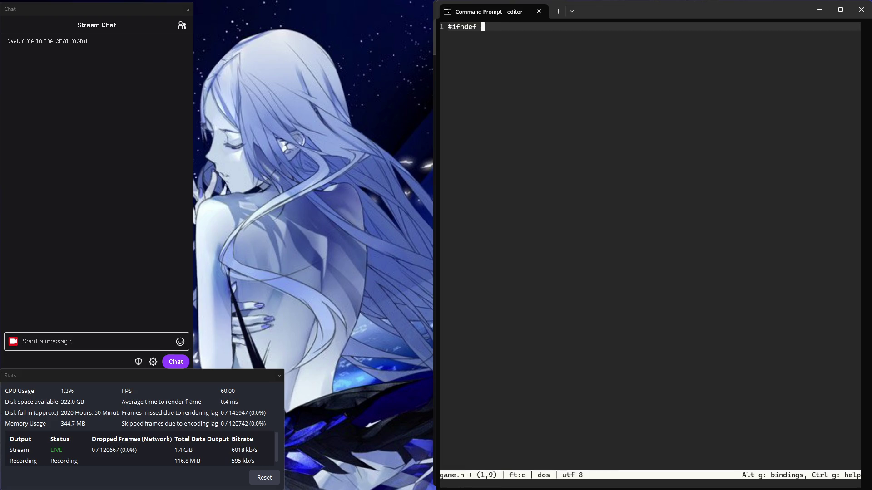
text(game_header)
- Add '#define game_header' and '#endif' lines to game.h and save
key(Return)
text(#define game_header)
key(Return)
text(#endif)
key(ctrl+s)
- Insert an empty /* */ comment block above #endif and save game.h
click(474, 35)
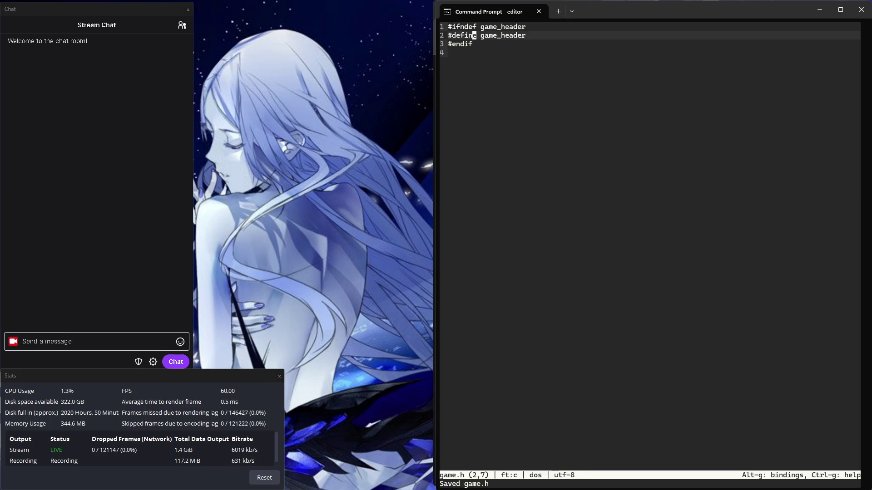
key(End)
key(Return)
key(Return)
key(Return)
key(Up)
key(Up)
key(Return)
text(/*)
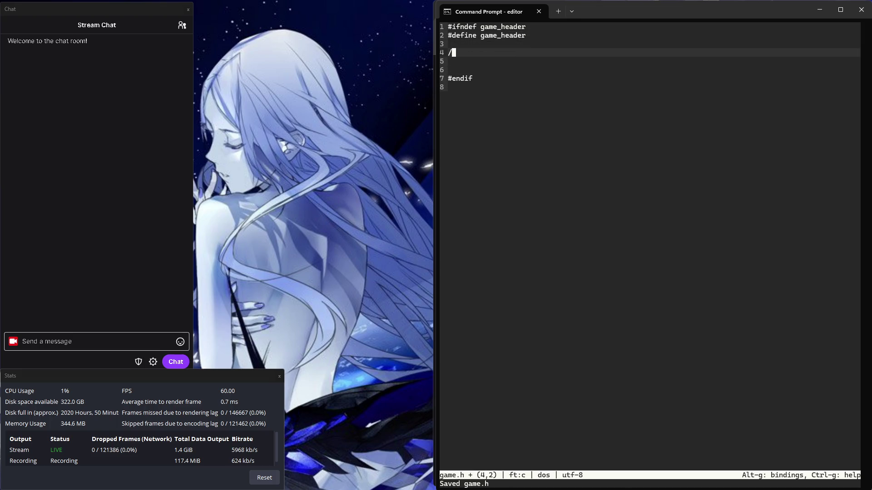
text(*)
key(BackSpace)
key(Return)
key(Return)
text(*/)
key(ctrl+s)
key(Up)
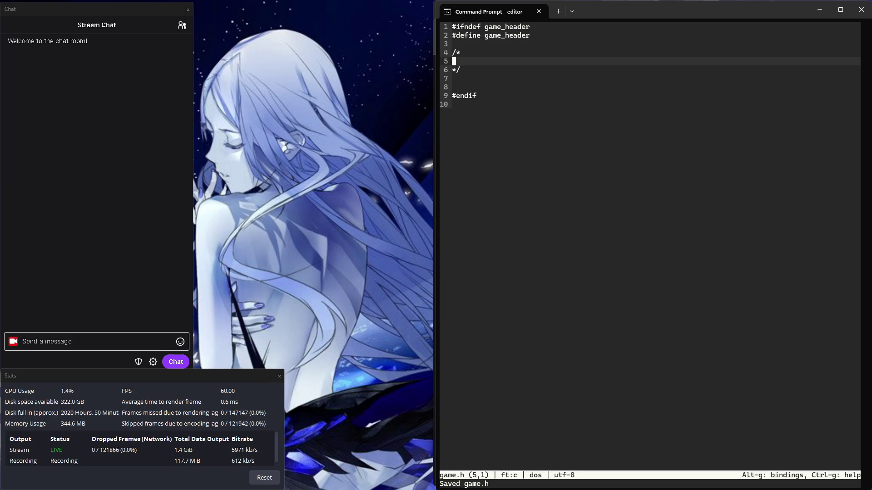
- Remove the extra blank line below the comment block
key(Down)
key(Down)
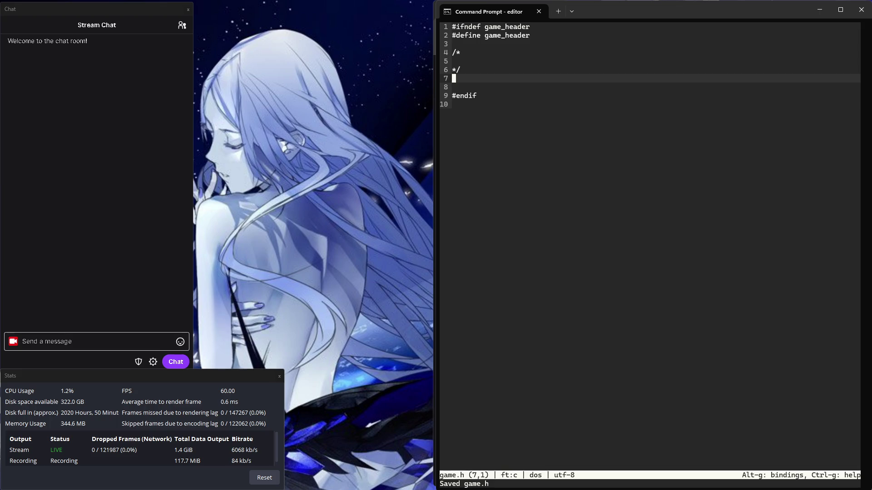
key(BackSpace)
key(Up)
key(Up)
key(Up)
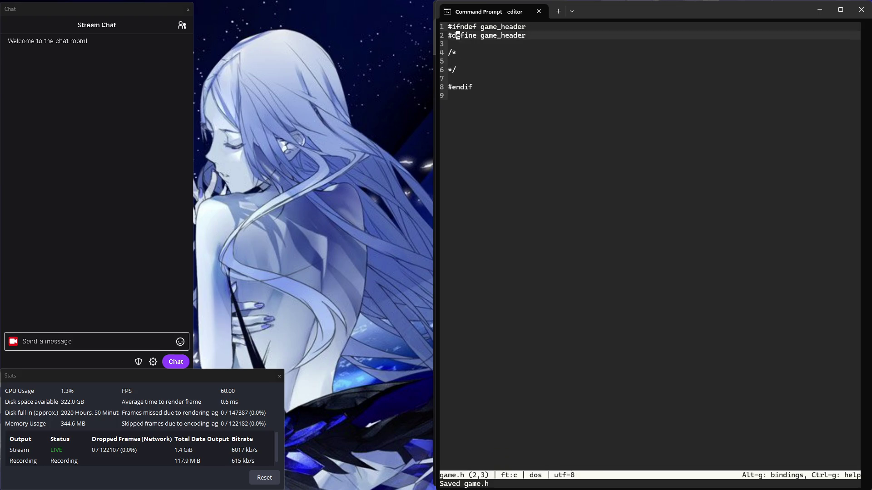
key(Right)
key(Right)
key(Right)
key(Right)
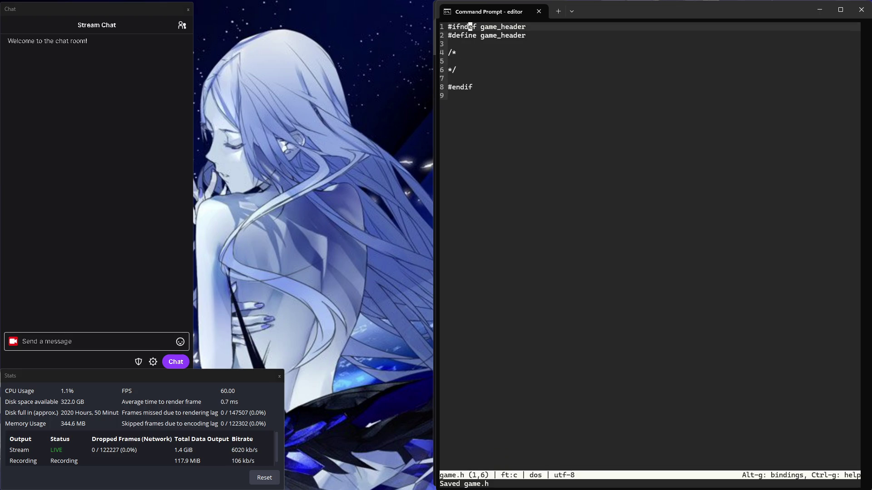
key(Down)
- Rewrite line 1 as '#if !defined(game_header)' and save game.h
key(Up)
key(BackSpace)
key(Delete)
key(BackSpace)
key(BackSpace)
key(shift+End)
key(ctrl+x)
text(!defined())
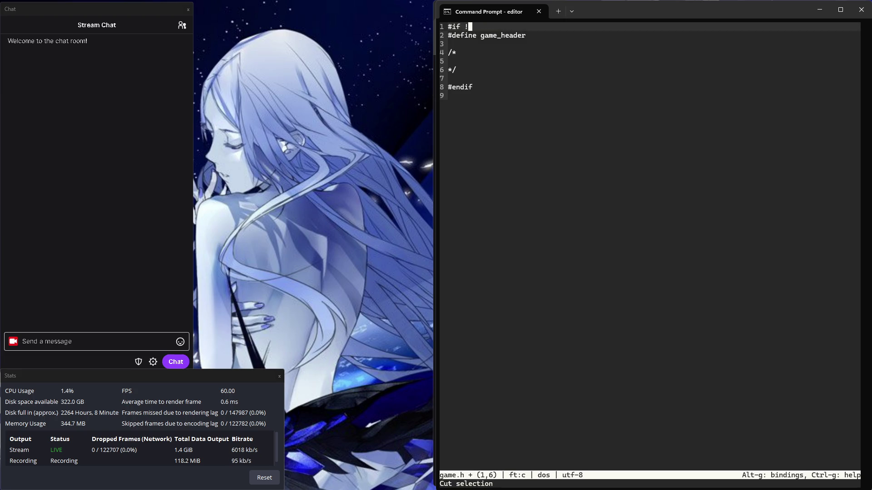
key(Left)
key(ctrl+v)
key(ctrl+s)
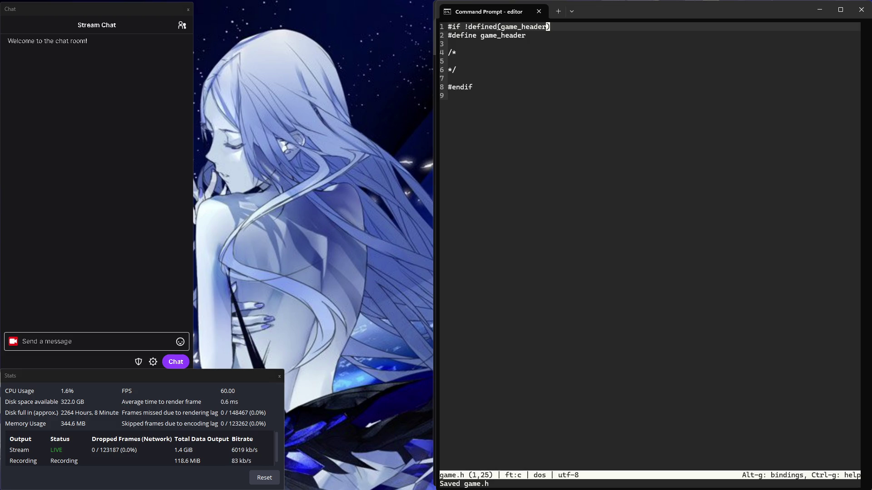
- Experiment with the #define line, then delete both rewritten guard lines
key(Down)
key(ctrl+Left)
key(ctrl+Left)
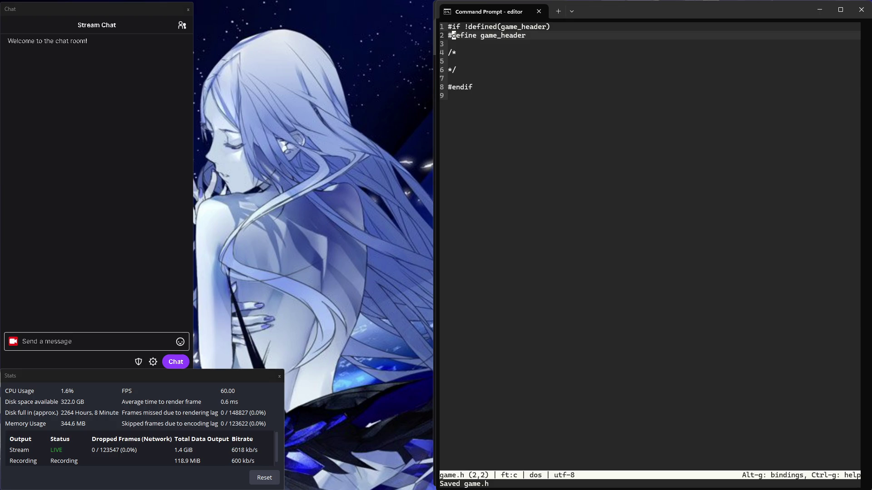
key(ctrl+Right)
key(ctrl+Right)
key(ctrl+shift+Left)
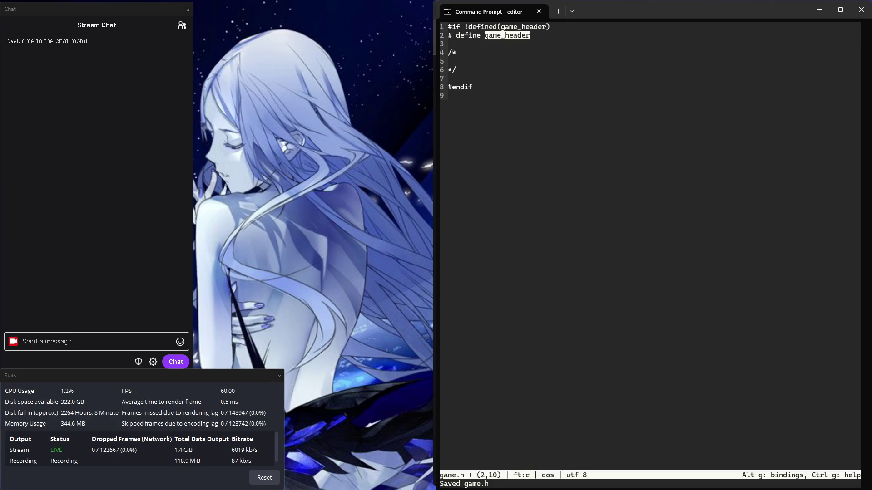
key(BackSpace)
key(BackSpace)
text(()
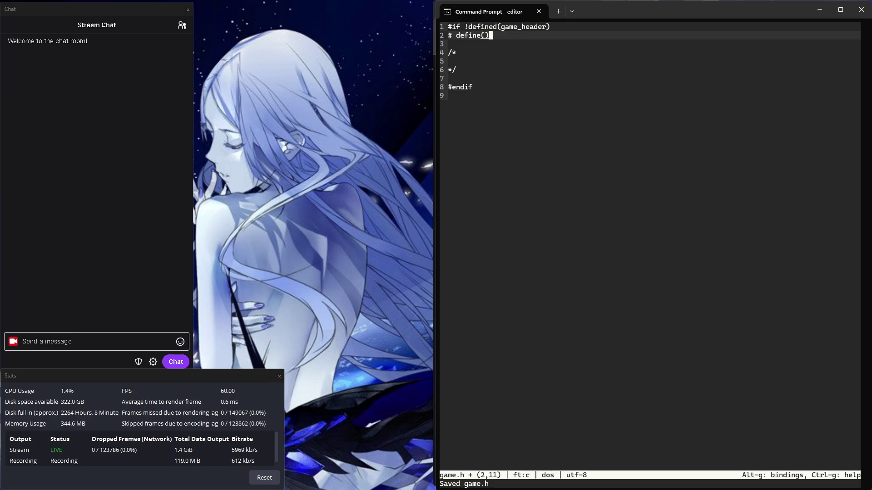
key(End)
key(shift+Up)
key(shift+Home)
key(BackSpace)
- Restore the guard as '#ifndef game_header' and '#define game_header' and save game.h
text(#ifndef game_h)
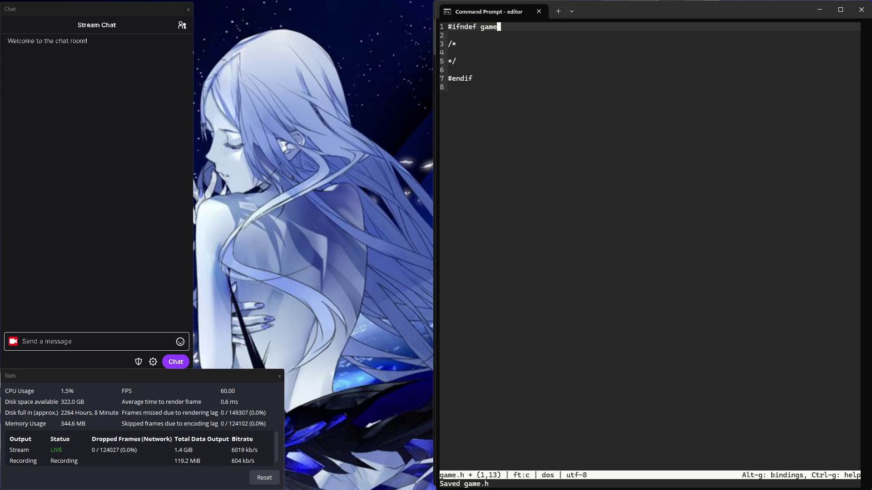
text(eader)
key(Return)
text(#define )
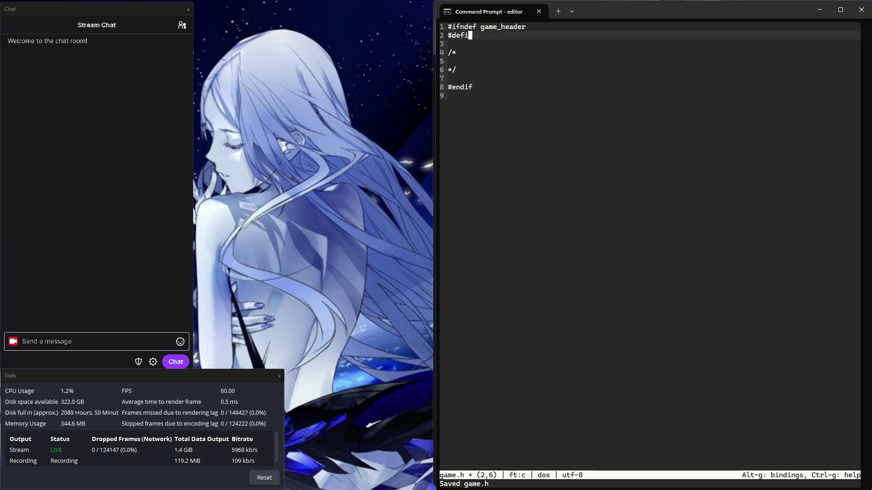
text(game_header)
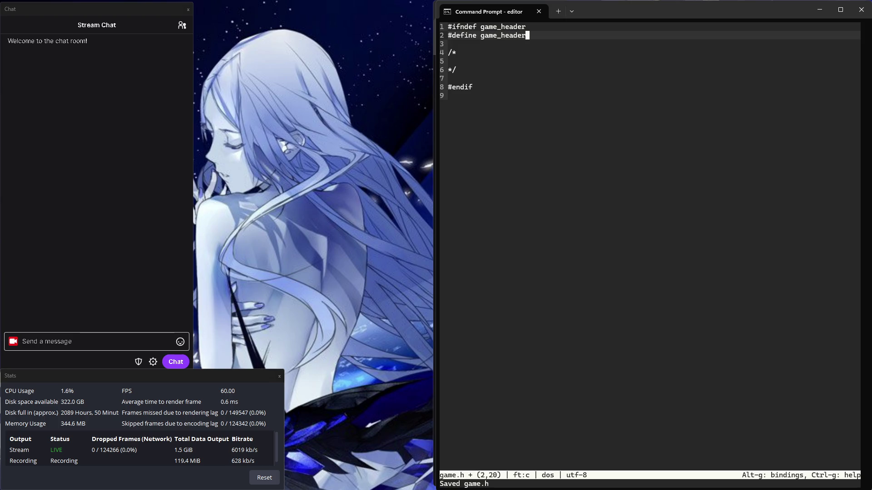
key(ctrl+s)
key(Down)
key(Down)
key(Down)
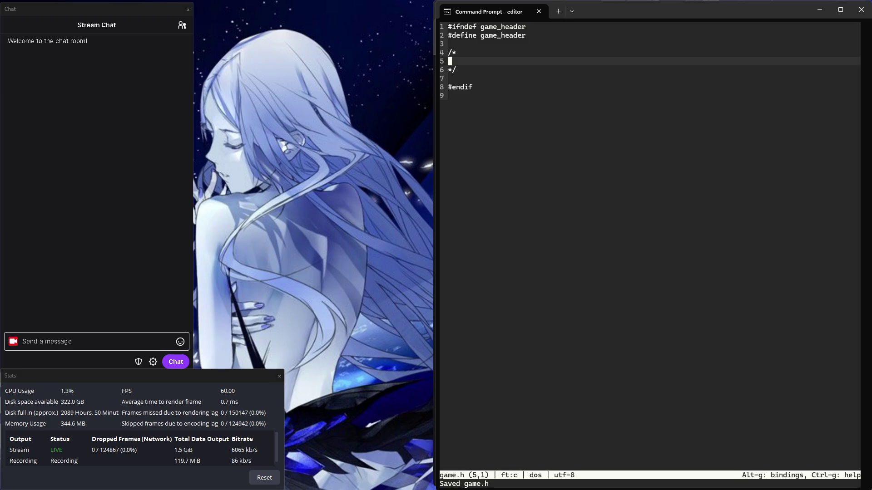
key(alt+Tab)
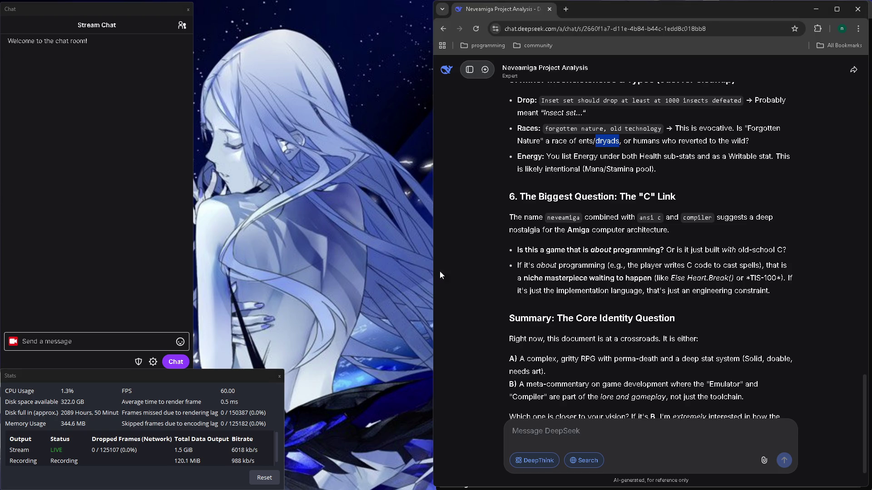
- Scroll to the end of the Neveamiga Project Analysis reply, then return to game.h
scroll(516, 276, down, 2)
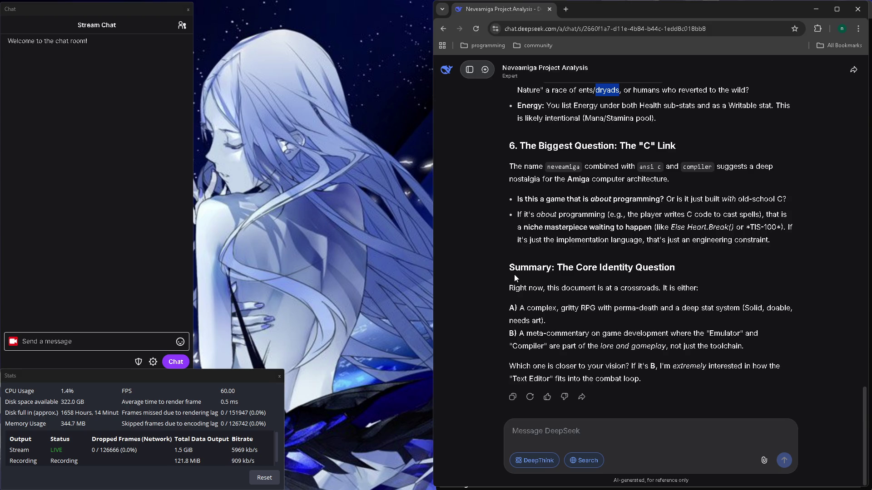
key(alt+Tab)
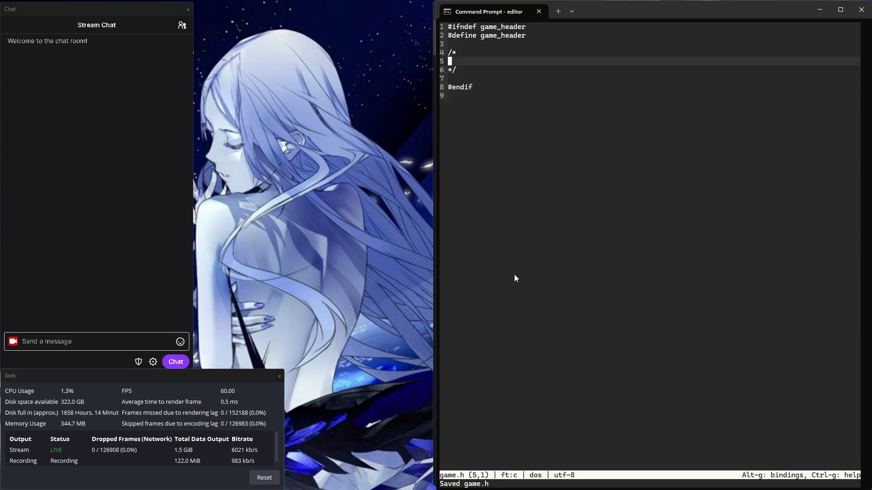
- Delete the blank line inside game.h's comment block and return to the DeepSeek chat
key(BackSpace)
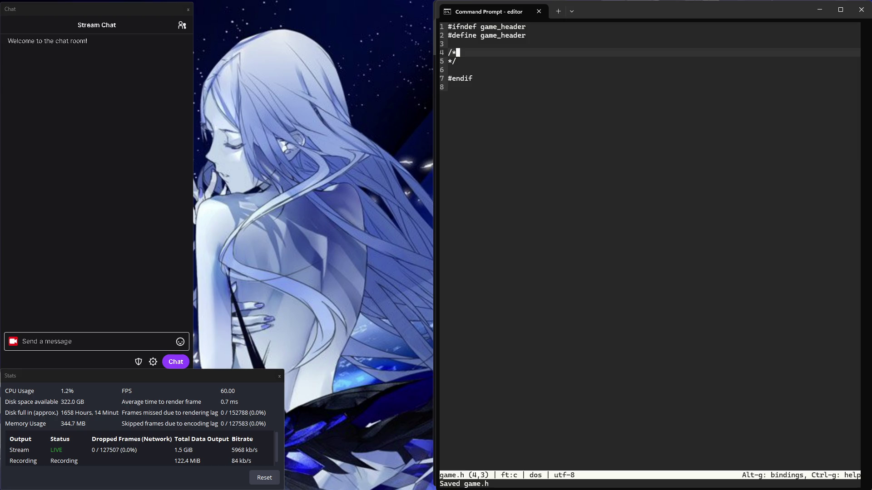
key(alt+Tab)
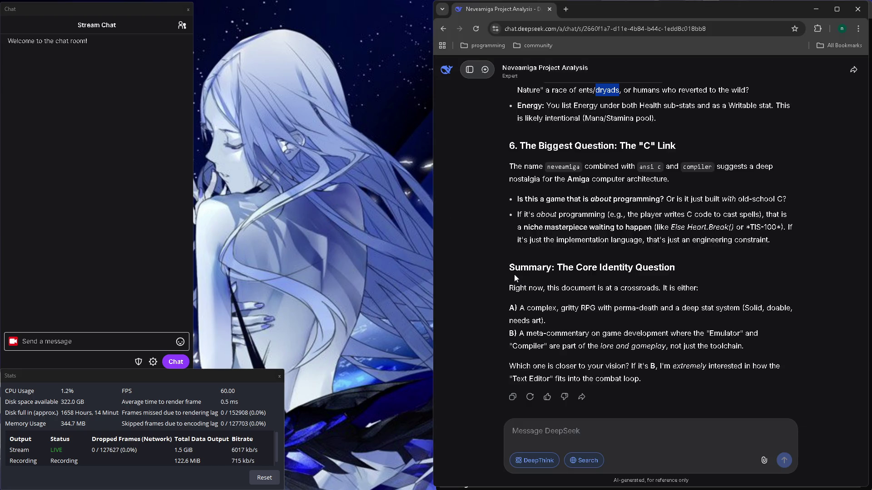
- Send DeepSeek a message: the goal is a message-sending game; emulator, compiler and editor are extras
click(588, 431)
text(i am trying to design a game, emulator,compile,text editor is just the other stuff i could tr)
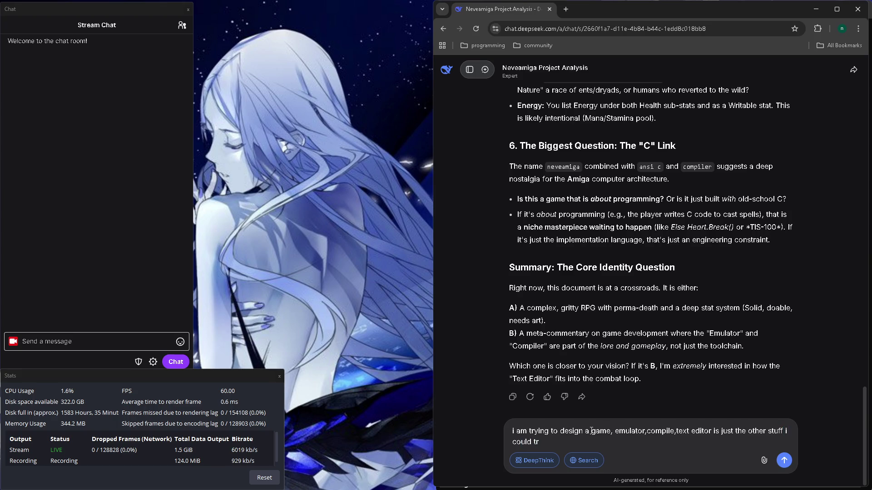
text(y)
text(.)
text(m )
text(trying to)
text(design)
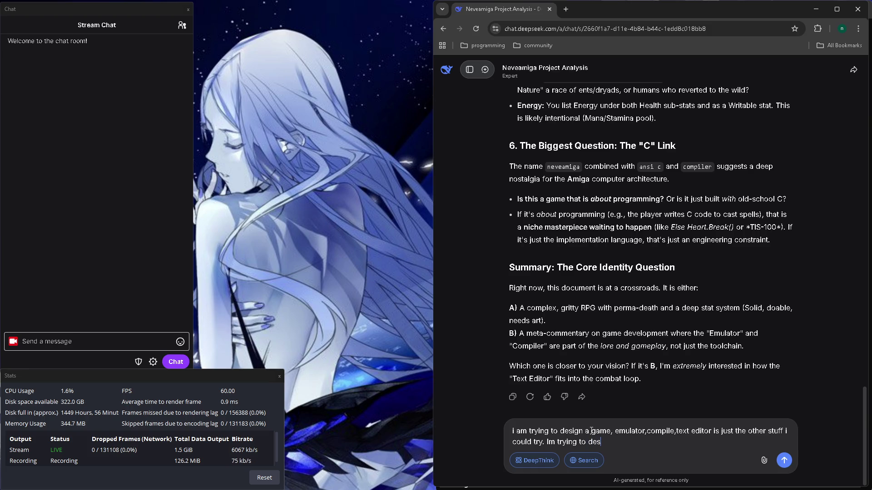
text( a game)
text( to send a m)
text(essage )
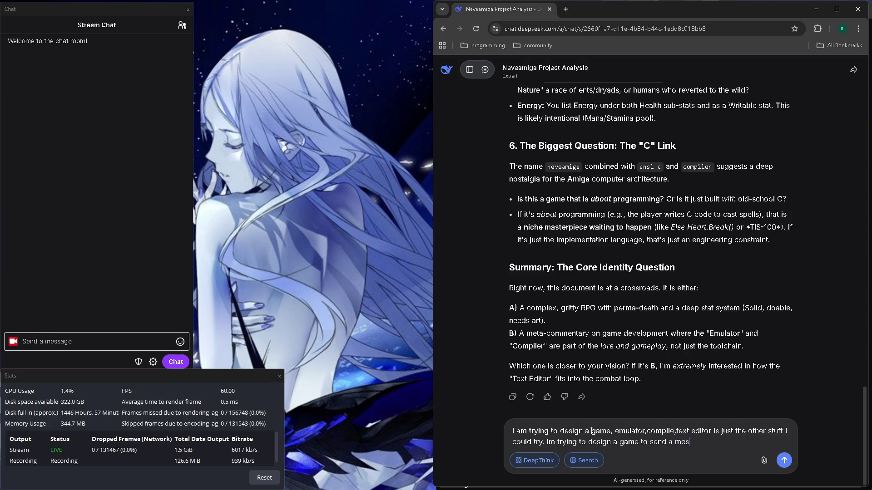
text(but im n)
text(ot sure h)
text(ow to)
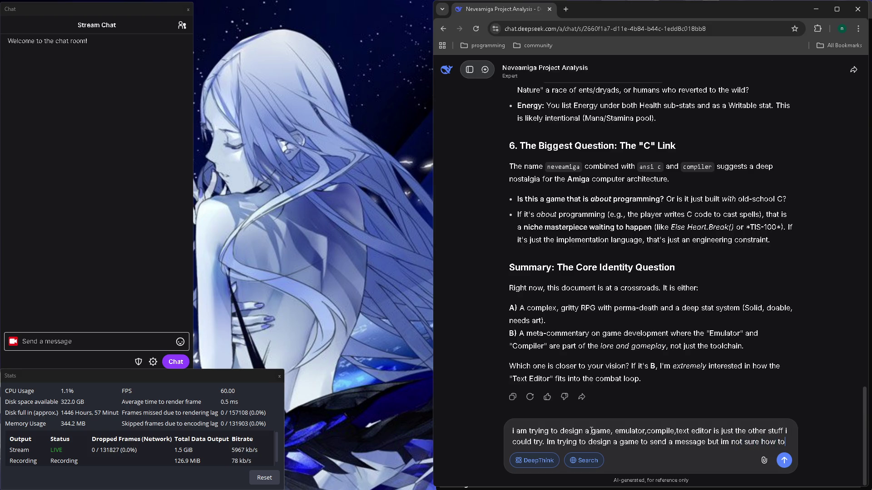
key(Return)
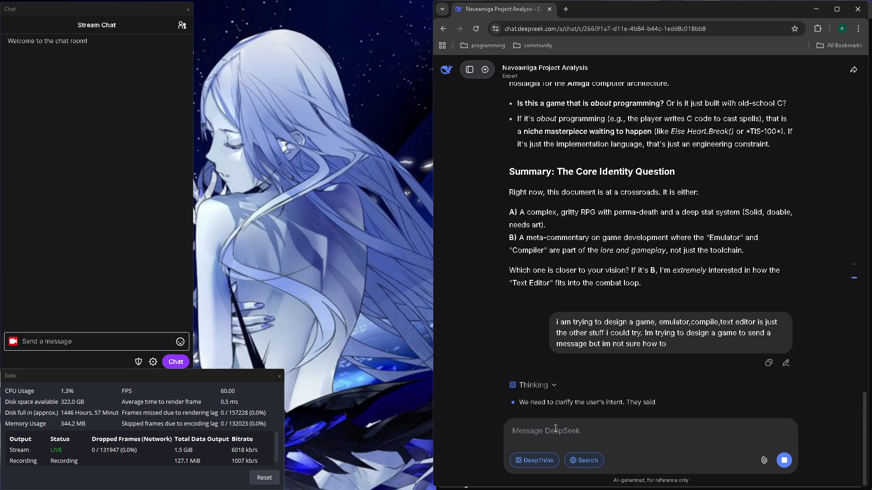
- Add an indented 'Self:' line under /* in game.h and paste a copy below it
key(alt+Tab)
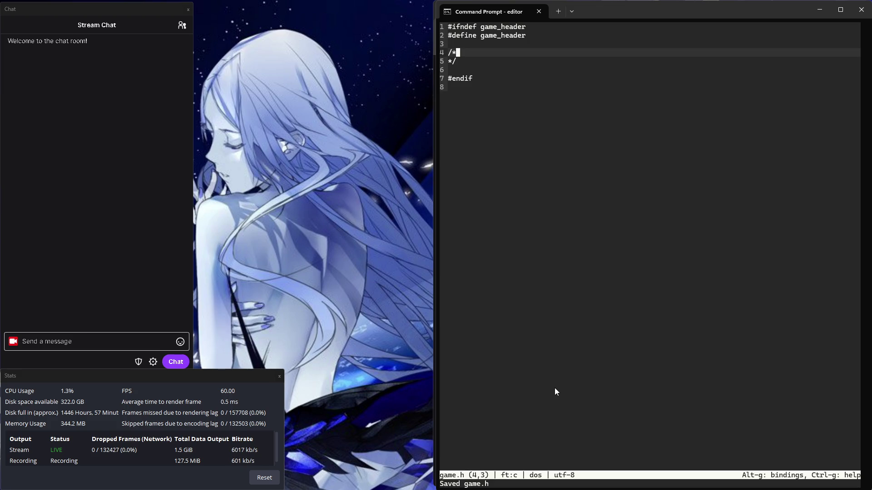
key(Return)
key(Tab)
text(Sel)
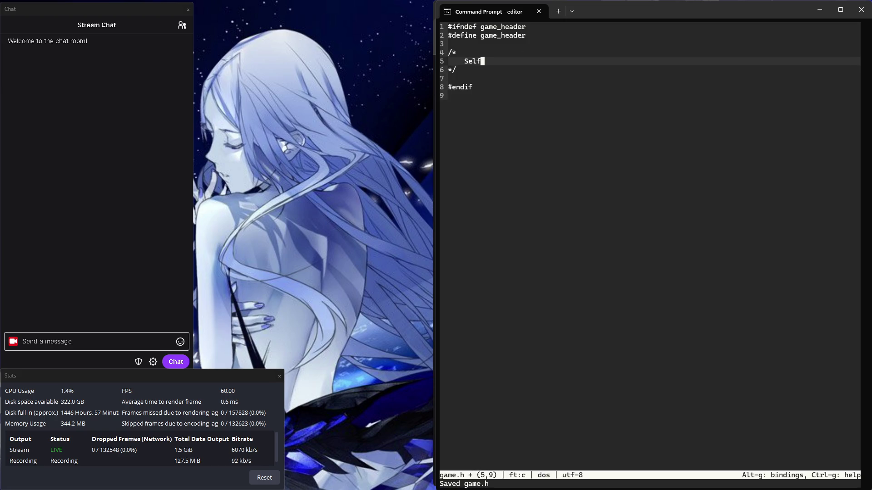
text(f:)
key(shift+Home)
key(shift+Home)
key(ctrl+c)
key(End)
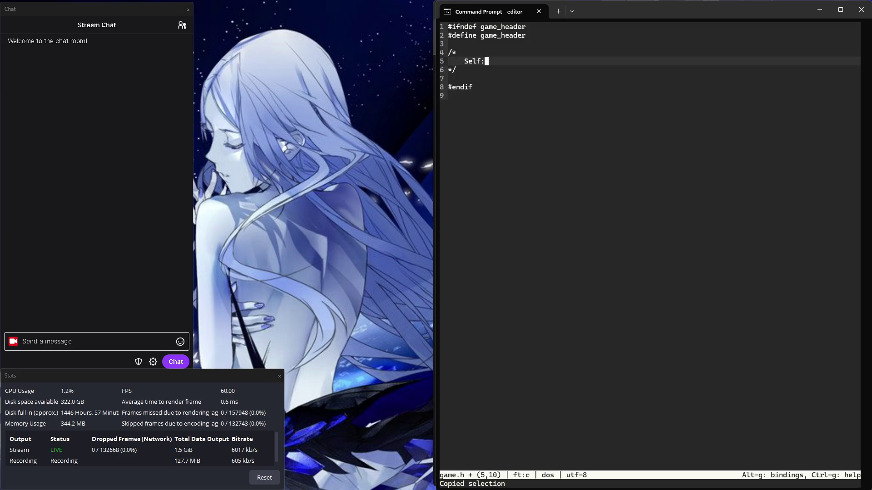
key(Return)
key(ctrl+v)
- Fix the duplicate's indentation, add a third 'Self:' entry and save game.h
key(shift+Home)
key(shift+Tab)
key(End)
key(Return)
key(ctrl+v)
key(ctrl+s)
key(Up)
key(Up)
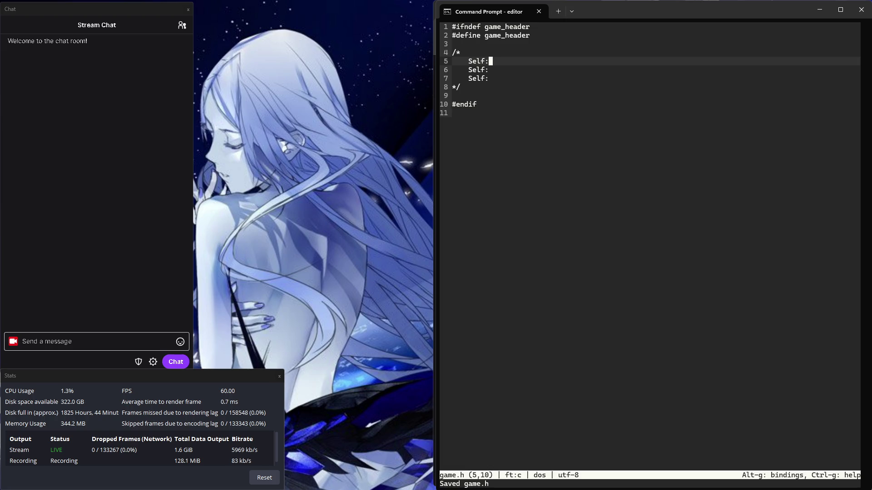
key(alt+Tab)
scroll(554, 326, up, 8)
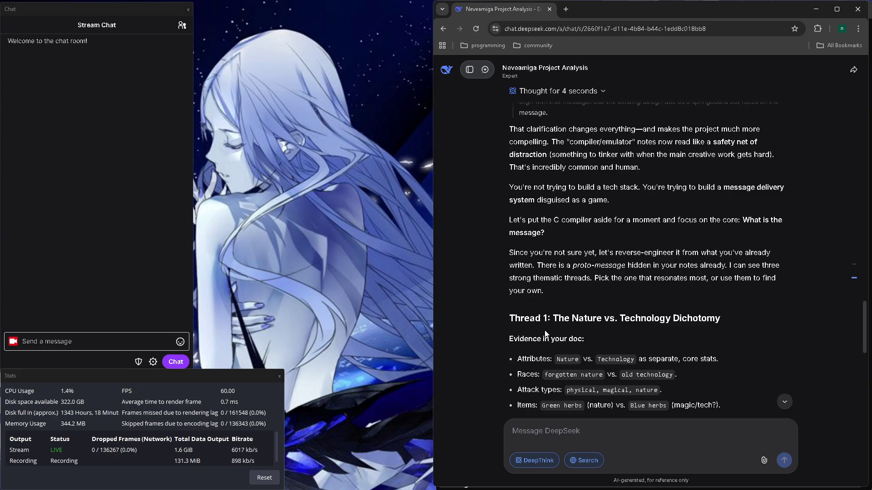
scroll(489, 278, down, 3)
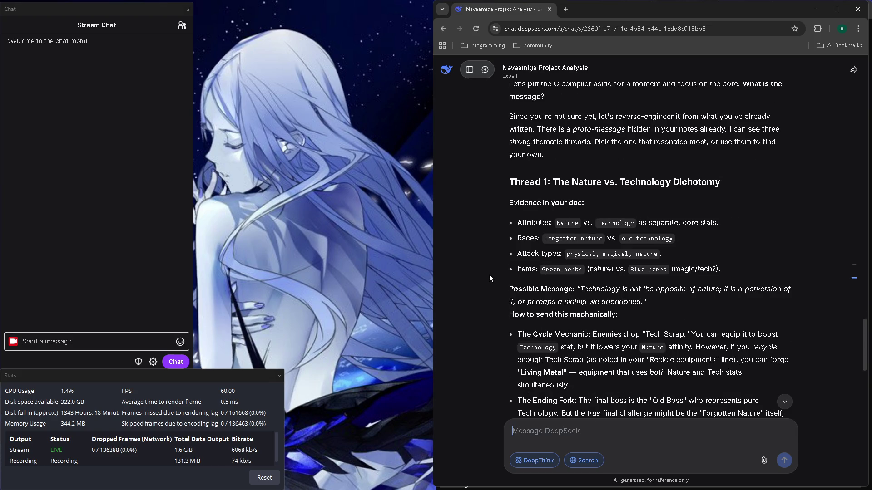
scroll(490, 278, down, 1)
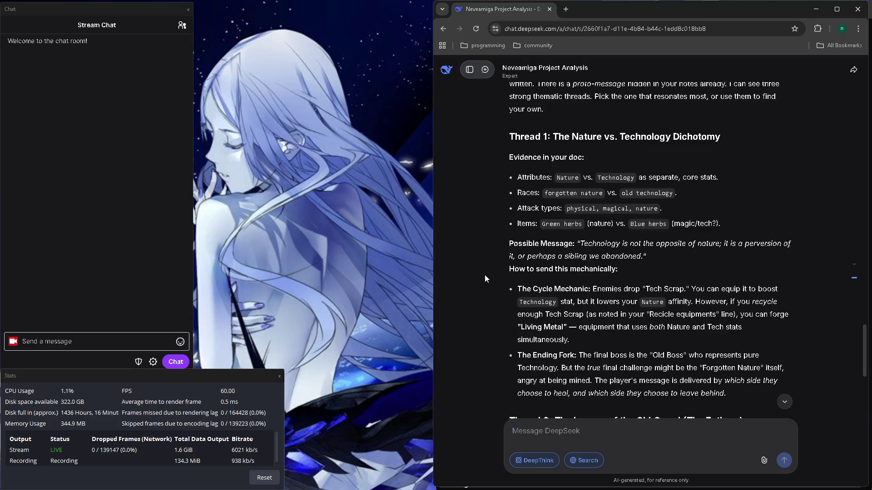
scroll(601, 323, down, 3)
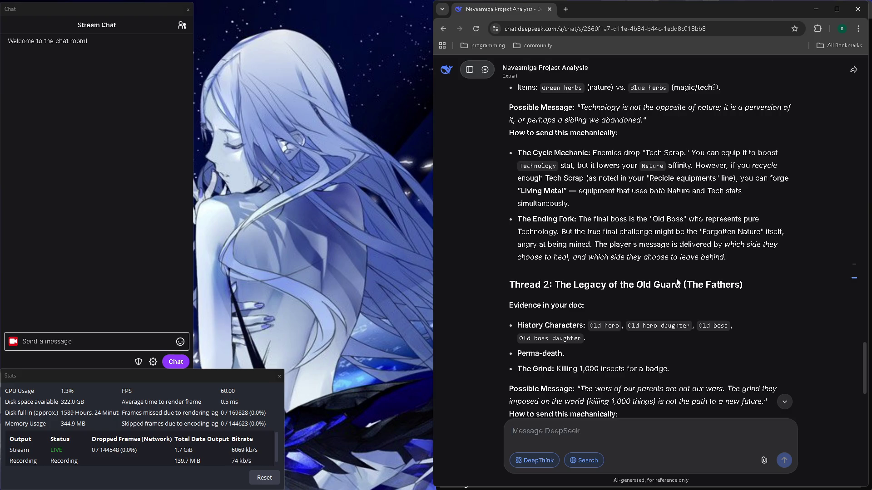
scroll(494, 235, down, 5)
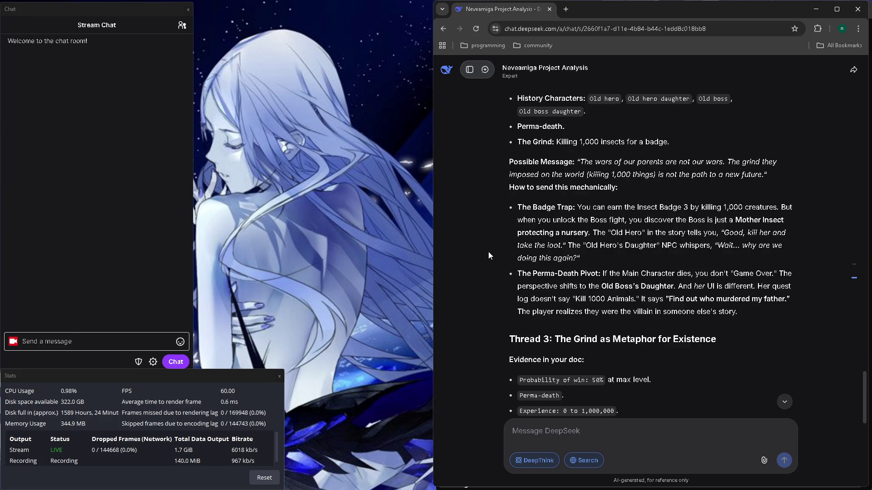
scroll(488, 252, down, 1)
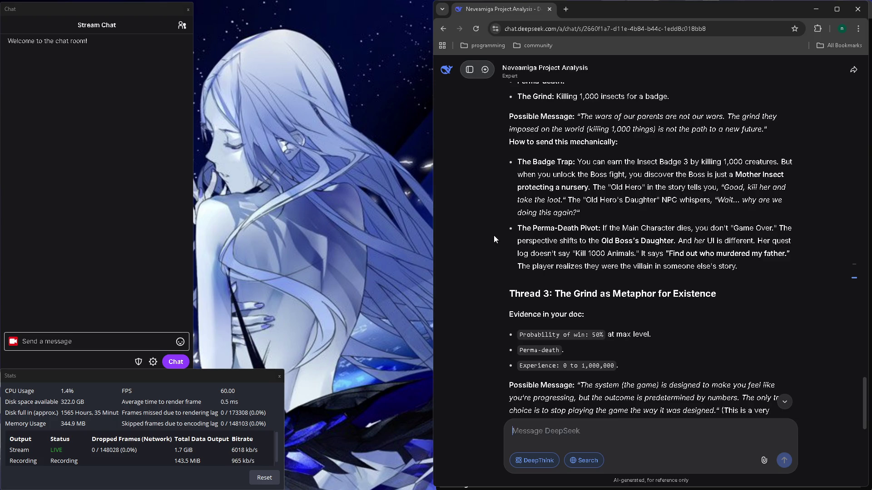
scroll(493, 235, down, 4)
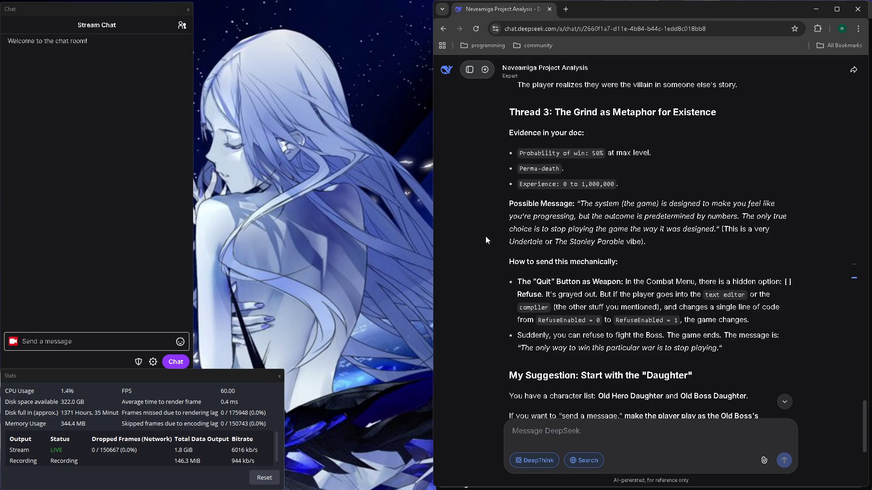
scroll(492, 231, down, 1)
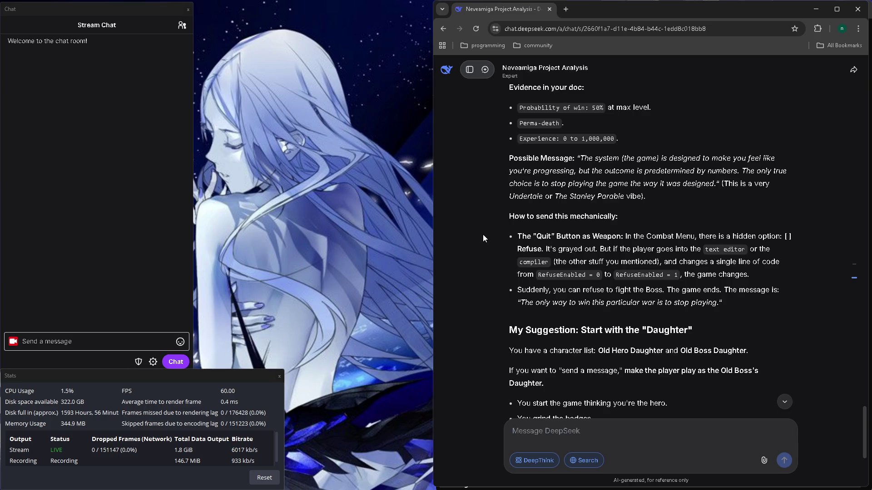
scroll(488, 235, down, 4)
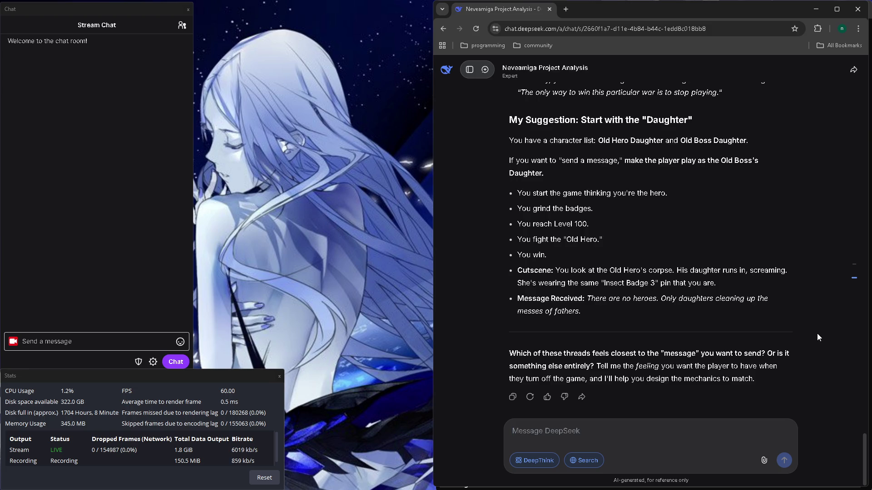
text(i am)
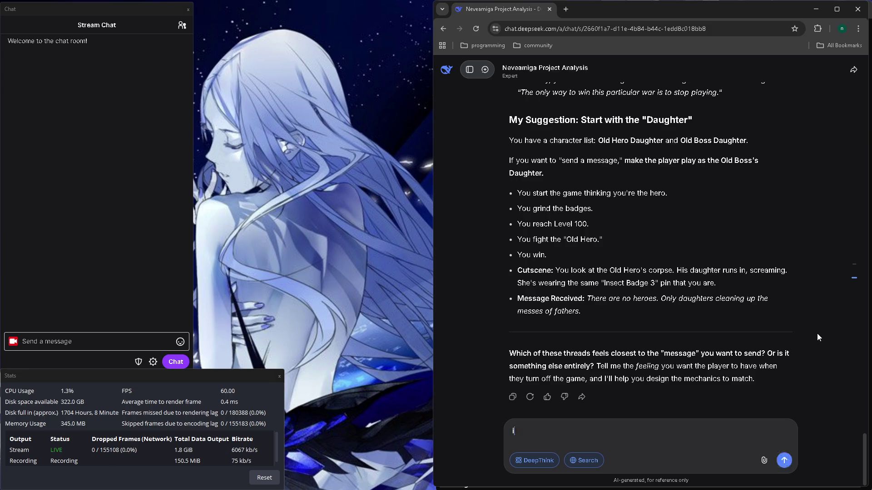
text( thinking al)
text(ong this li)
text(nes)
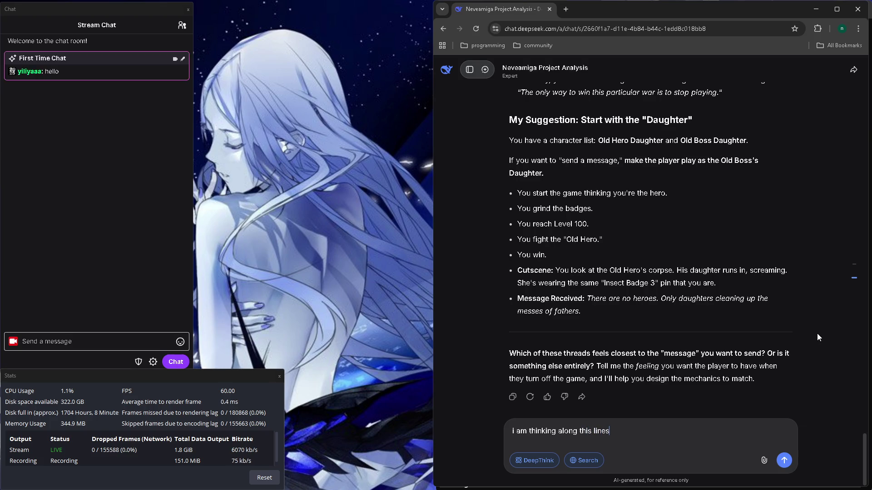
text( you can cho)
text(ose)
- Replace 'you can choose' with the idea that the tutor-like hero/boss commands you to kill him, offering yes/no/wait
key(ctrl+shift+Left)
key(ctrl+shift+Left)
key(ctrl+shift+Left)
key(BackSpace)
text(the hero)
text(/boss are )
text(like a tut)
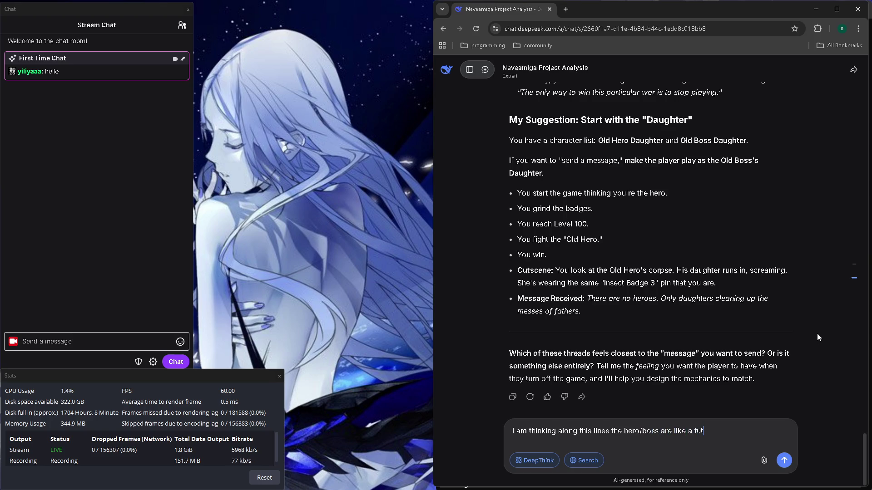
text(or)
text(at)
text(the last )
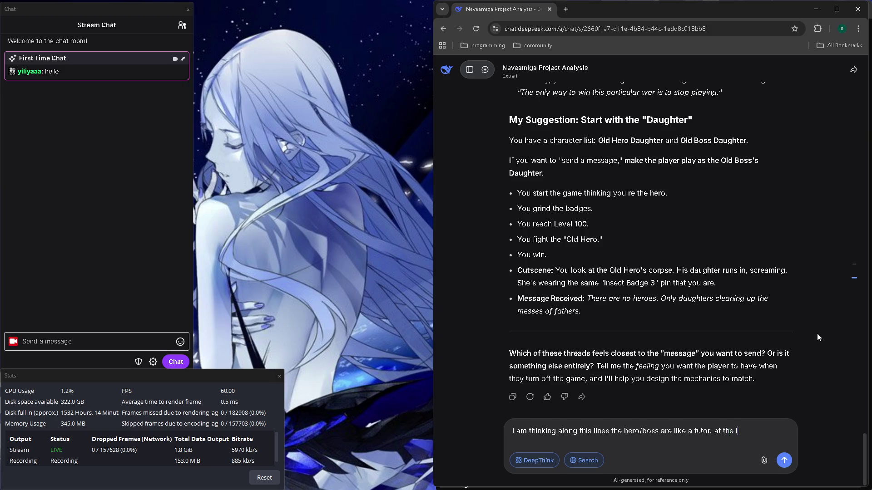
text(scene the)
text( tutor)
text((hero))
text(/boss) give)
text( yo)
text(a comman)
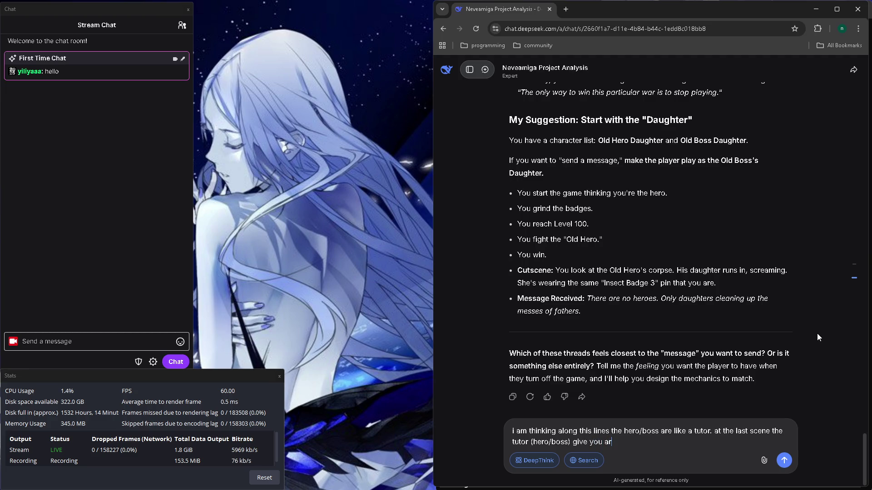
text(d)
text(kill h)
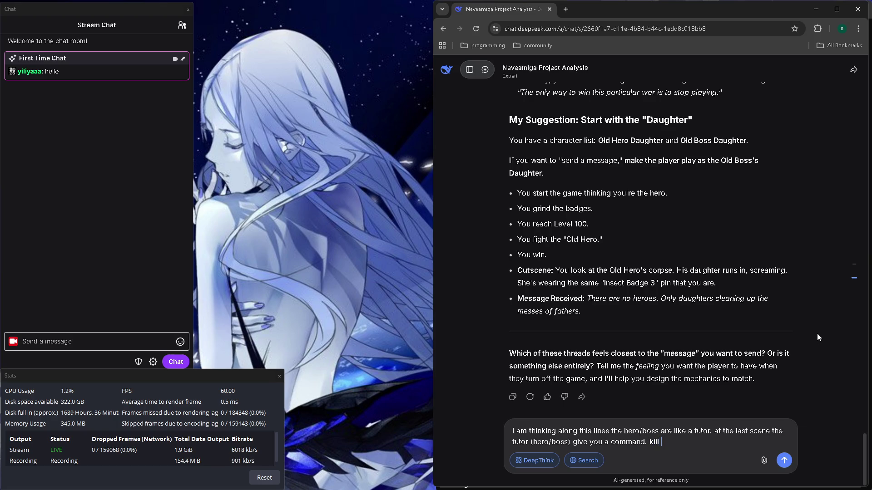
text(im.)
text(yes)
text(/no/wa)
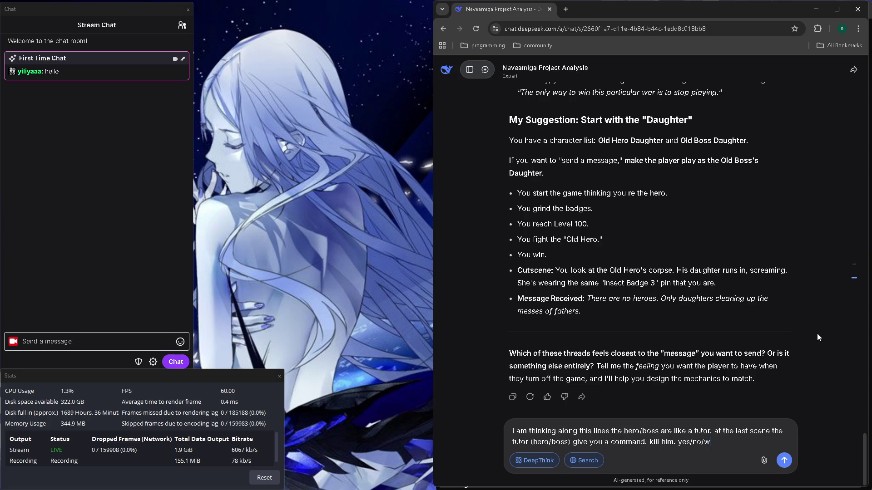
text(ut)
text(it)
- Clarify the target is the boss or hero, and that the player can obey, refuse, or wait confused
key(Left)
key(Left)
text((t))
key(Left)
text(he boss or )
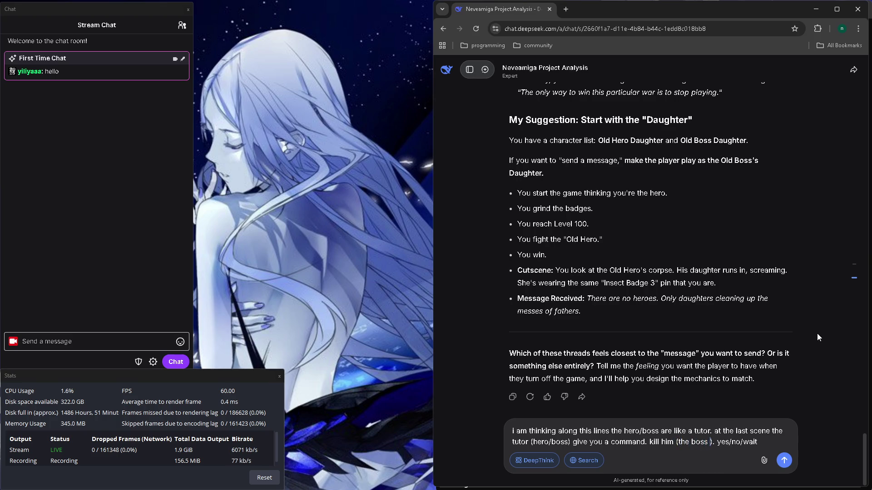
text(hero).)
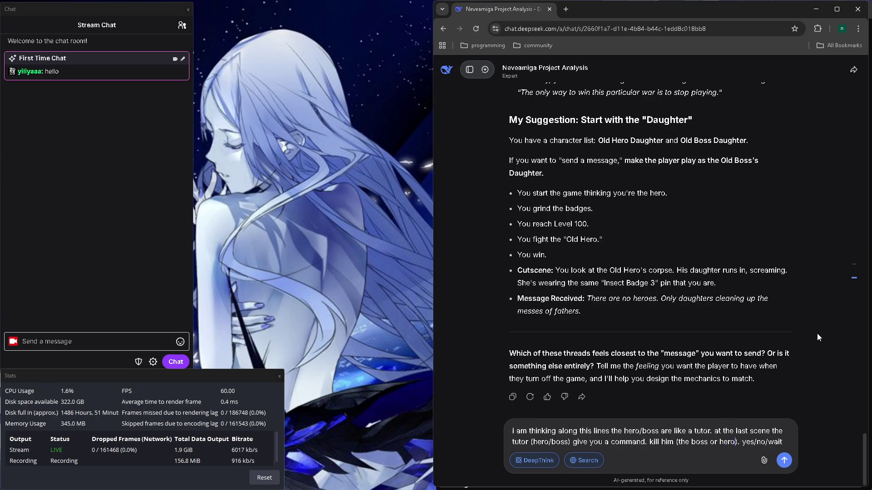
text( yes/no/wait ())
key(Left)
text(player)
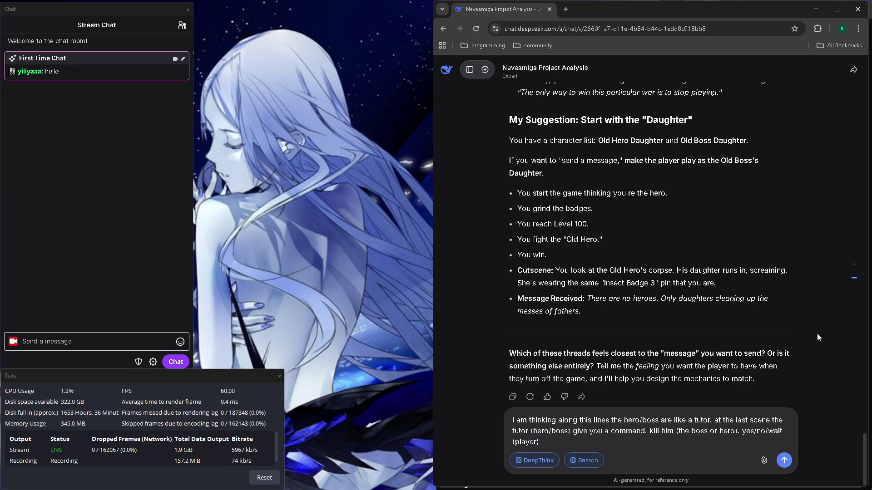
text(, yo)
text(u can )
text(obey t)
text(he order, )
text(refuse t)
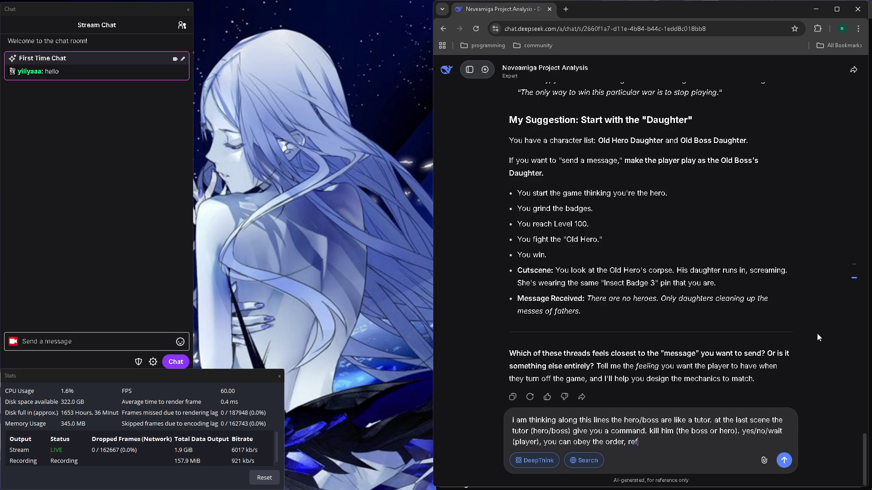
text(o do it)
text(, )
text(or wait confused.)
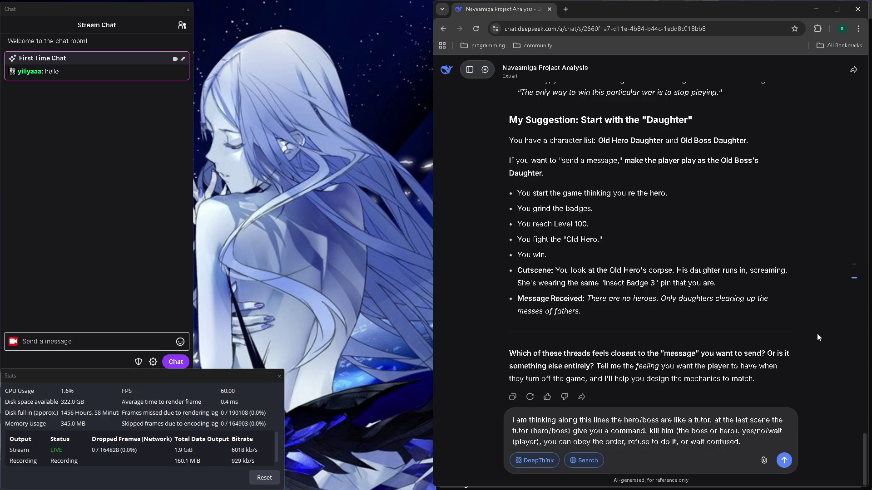
- Add consequences (wait: tutor attacks; refuse: fight the tutor; obey: get hurt badly) and send the message
key(Left)
text(())
key(Left)
text(tutor attacks)
key(ctrl+Left)
key(ctrl+Left)
key(ctrl+Left)
text(())
key(Left)
text(fight against )
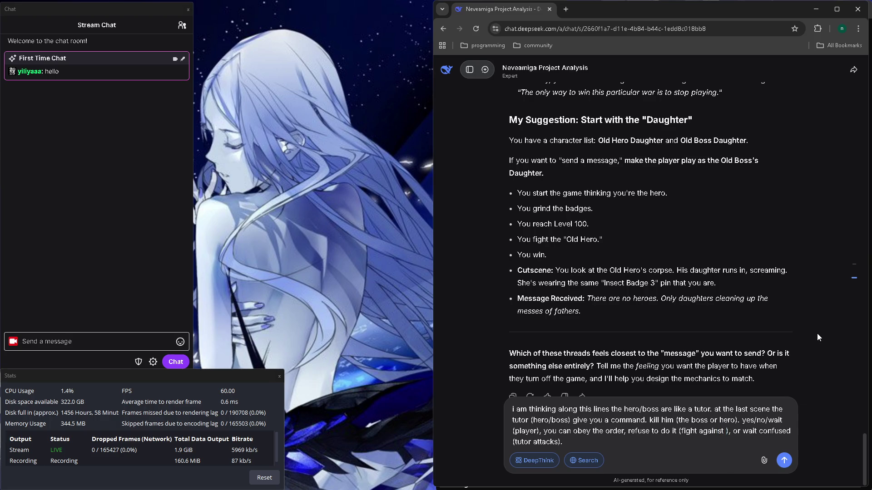
text(tutor)
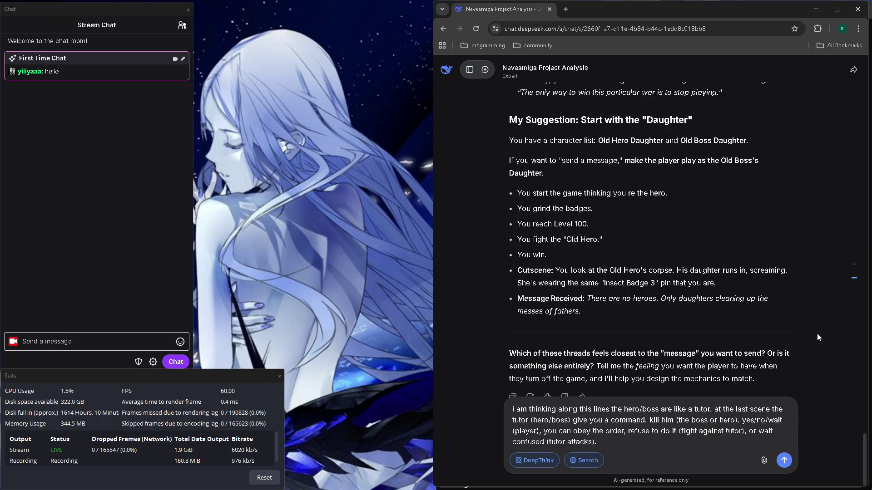
text( ())
key(Left)
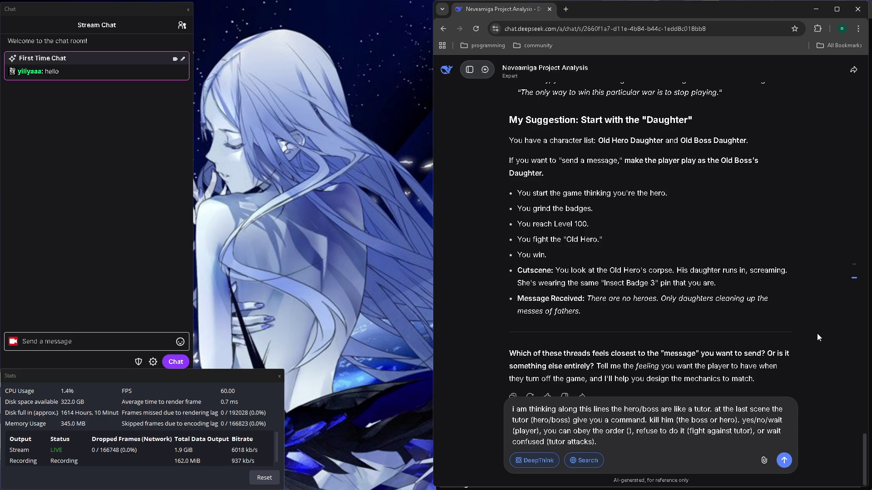
text(get hurts badly by the enemy)
key(Return)
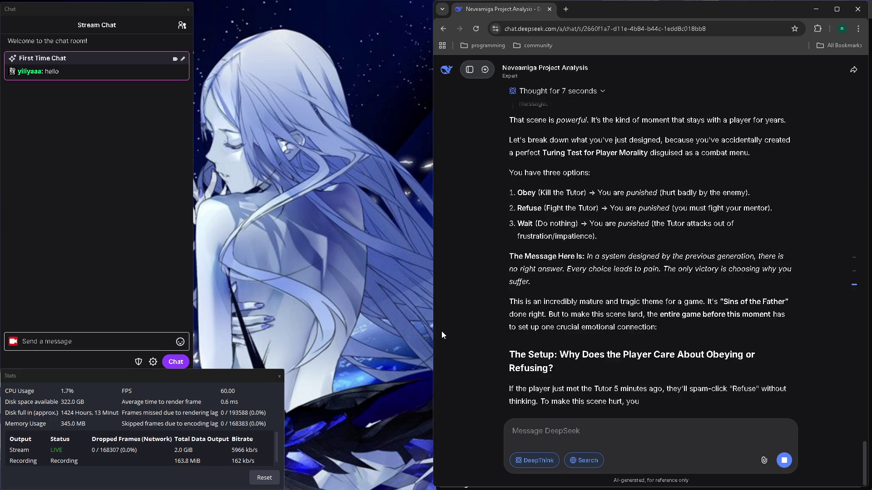
- Read the reply framing all three choices as punishments, then return to the new-chat start page
scroll(442, 332, up, 1)
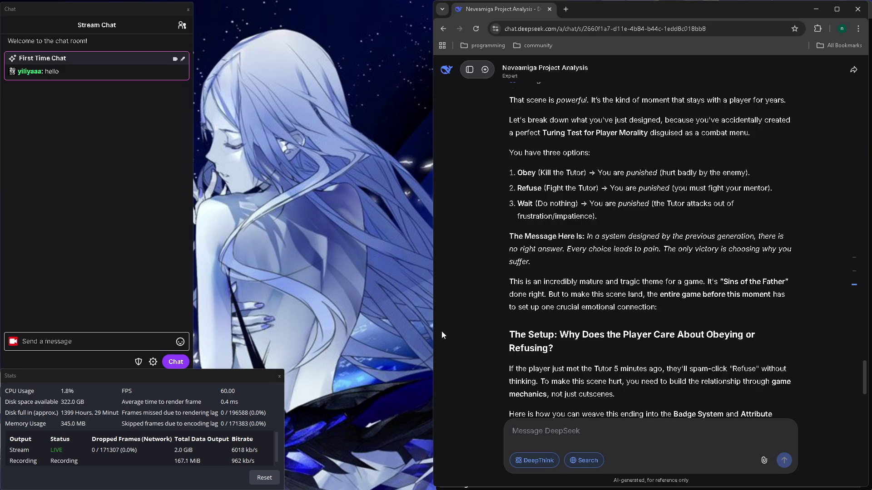
key(alt+Left)
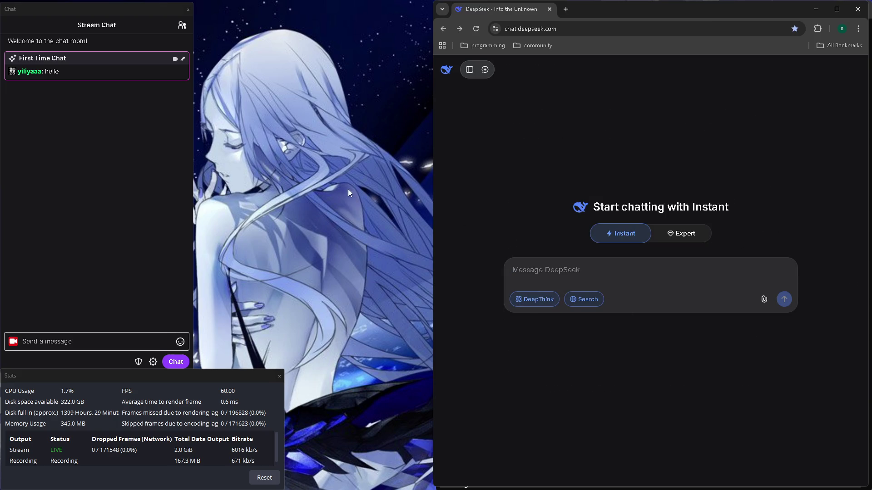
- Reopen the Neveamiga Project Analysis chat from the history list and scroll to its Setup section
click(467, 70)
click(496, 140)
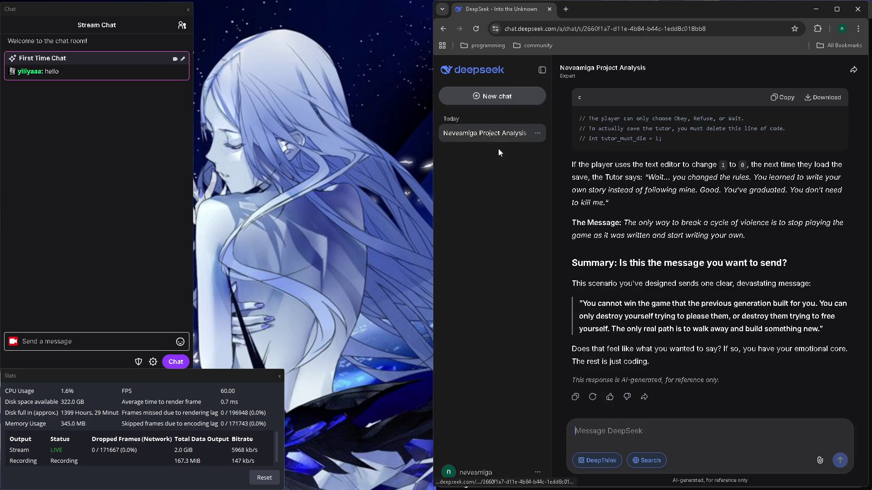
scroll(636, 264, up, 15)
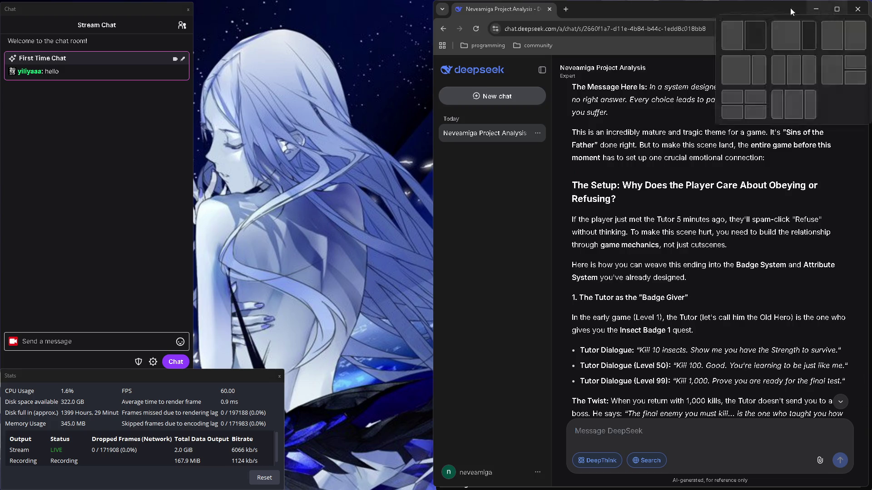
scroll(669, 235, up, 7)
scroll(669, 236, down, 3)
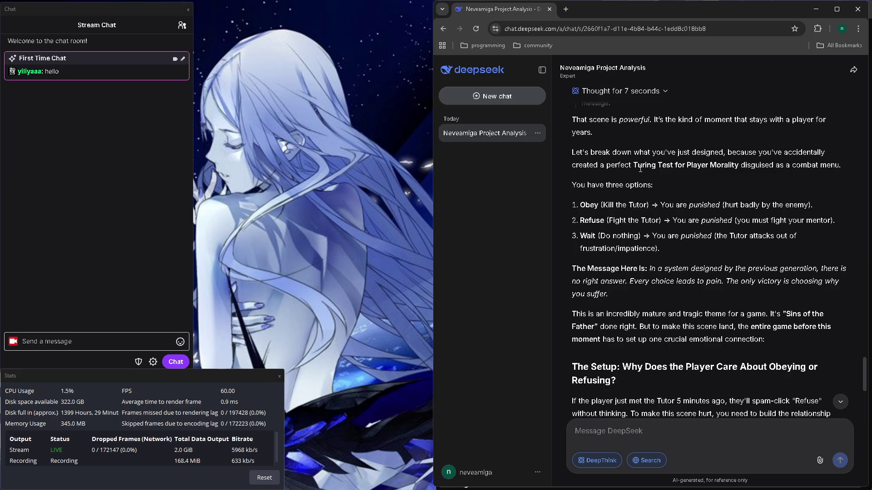
scroll(640, 167, down, 2)
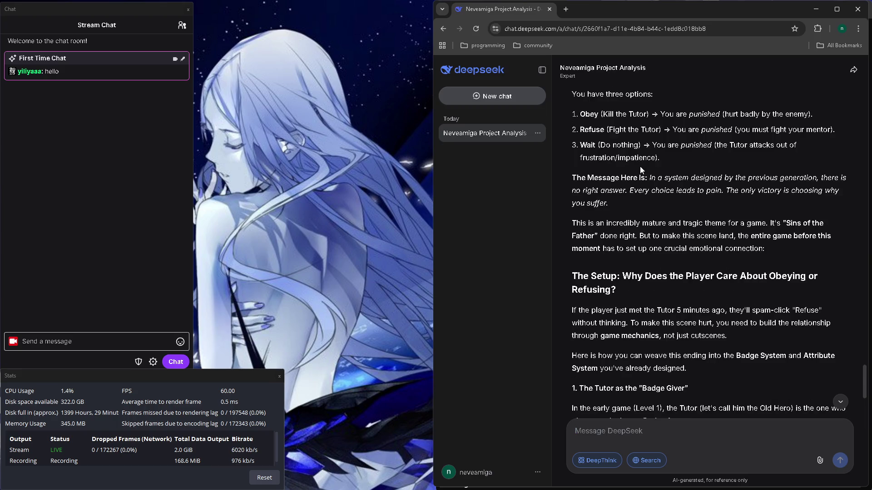
click(298, 141)
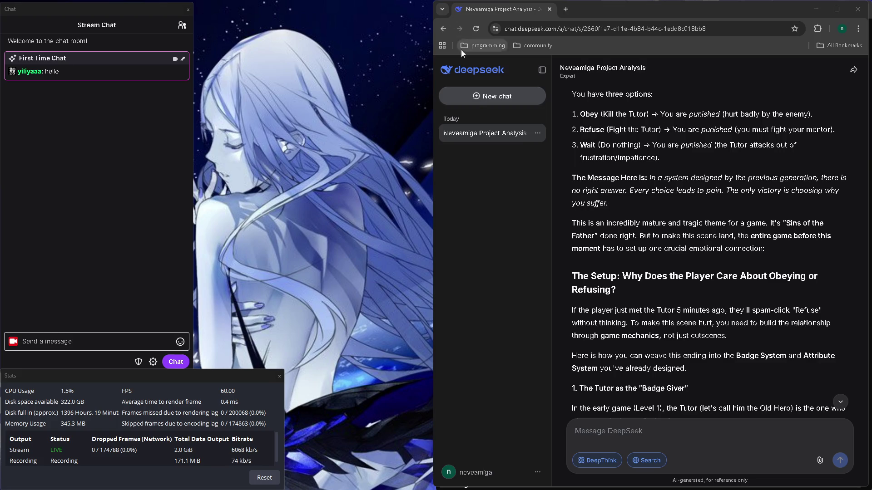
scroll(695, 259, down, 5)
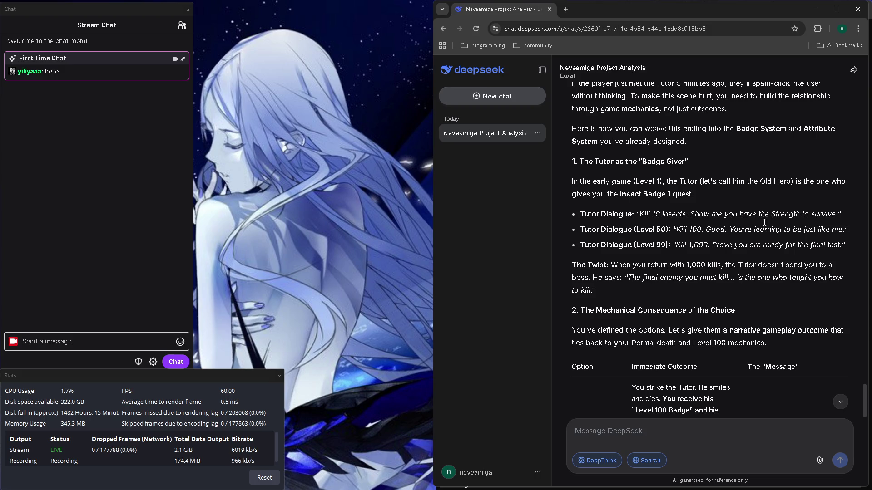
- Scroll to the Obey/Refuse/Wait outcome table and the hidden fourth 'Text Editor' option
scroll(560, 285, down, 2)
scroll(560, 286, down, 3)
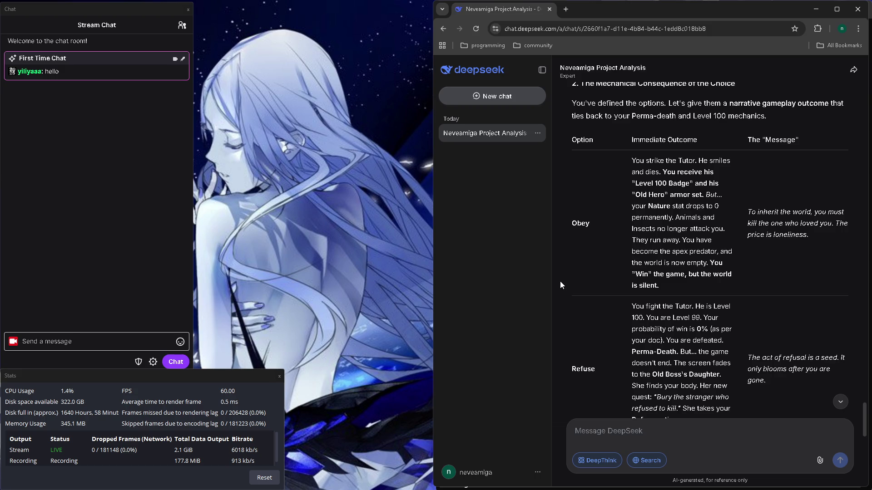
scroll(560, 282, down, 3)
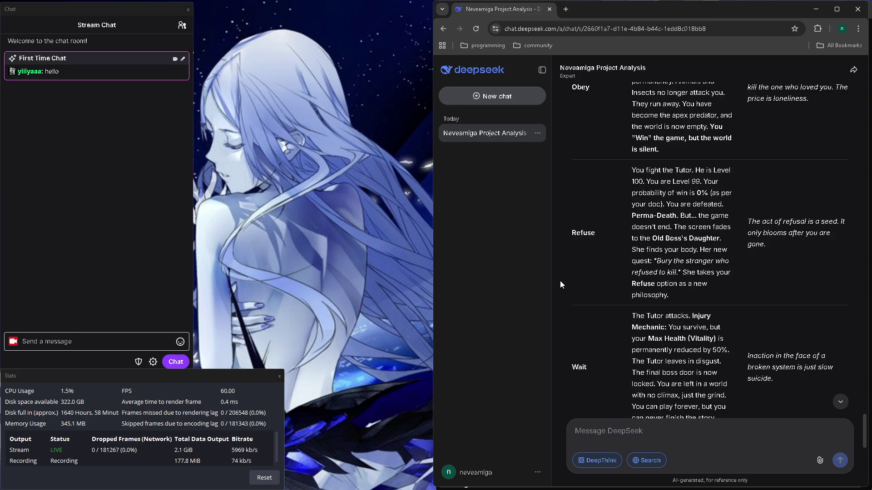
scroll(563, 285, down, 1)
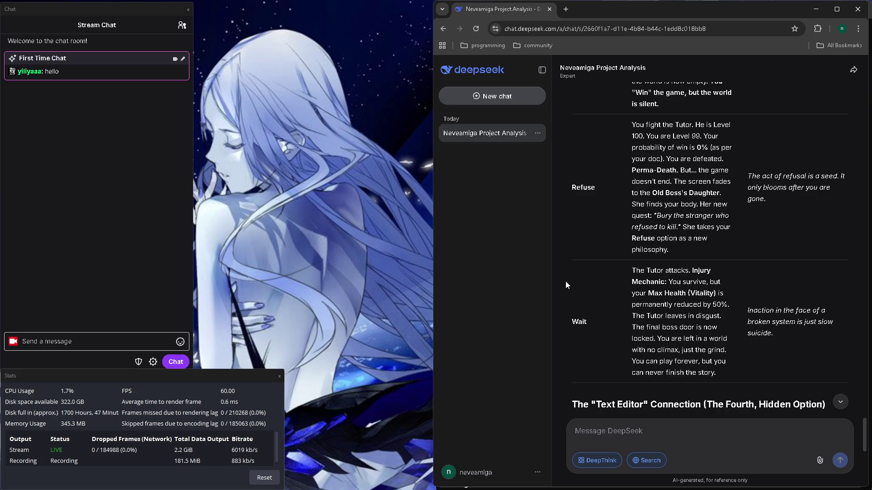
- Write that the tutor's daughter reacts to the player's choice: horrified (yes), joins against the tutor (refuse)
scroll(606, 267, down, 5)
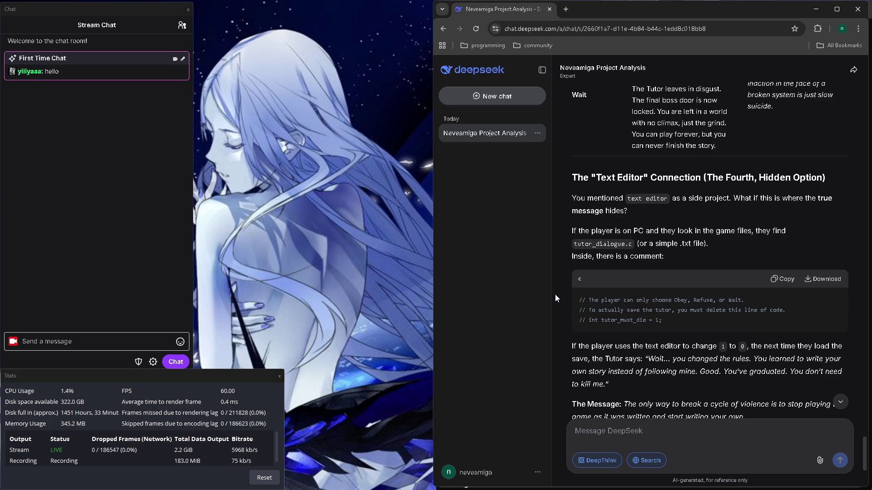
scroll(555, 294, down, 2)
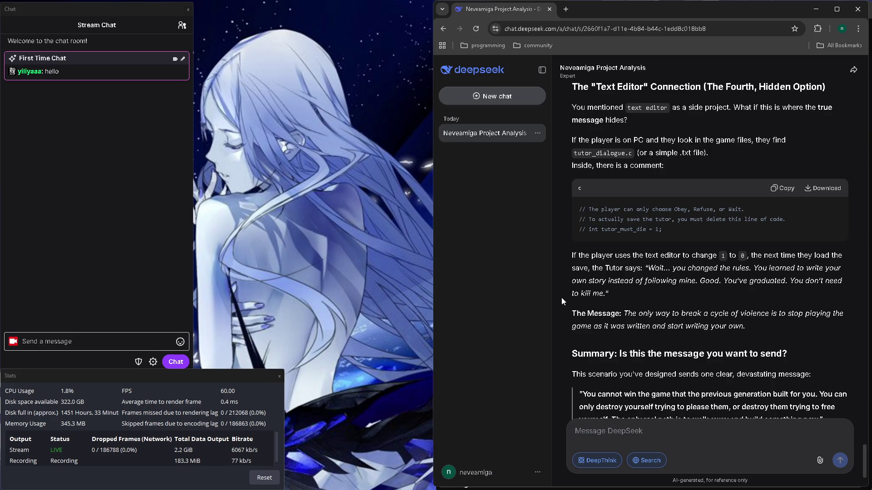
scroll(562, 298, down, 1)
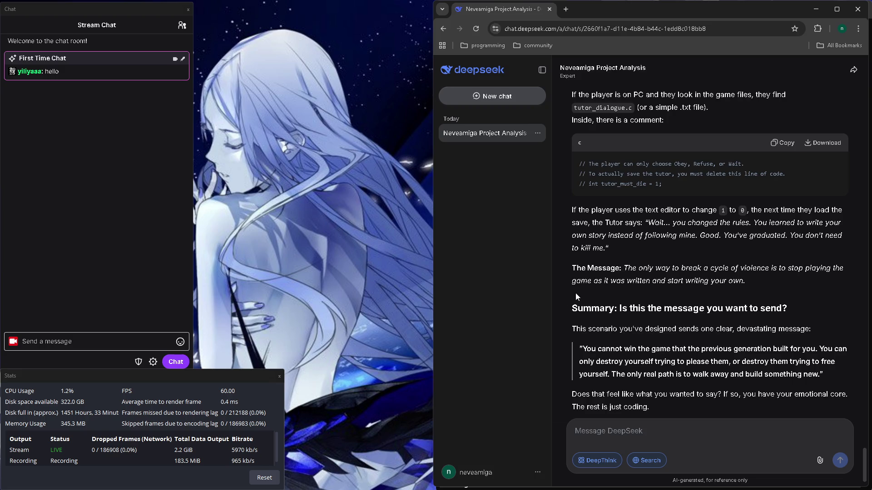
scroll(576, 287, down, 1)
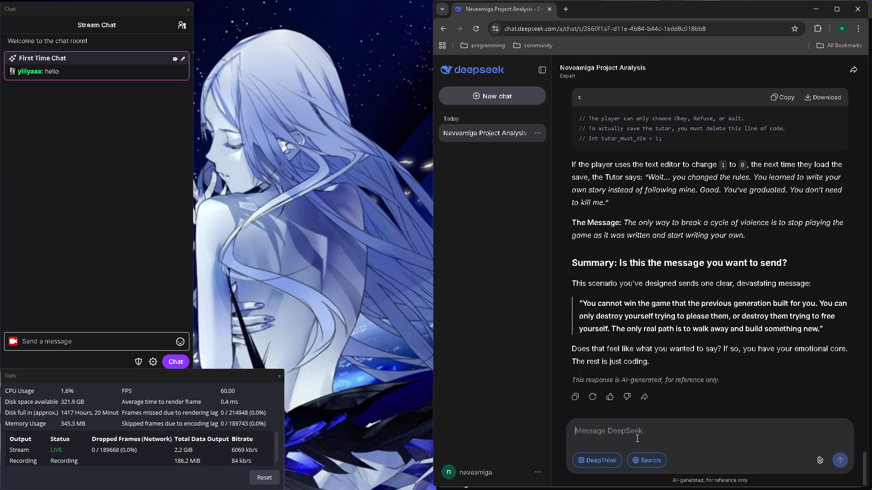
text(the)
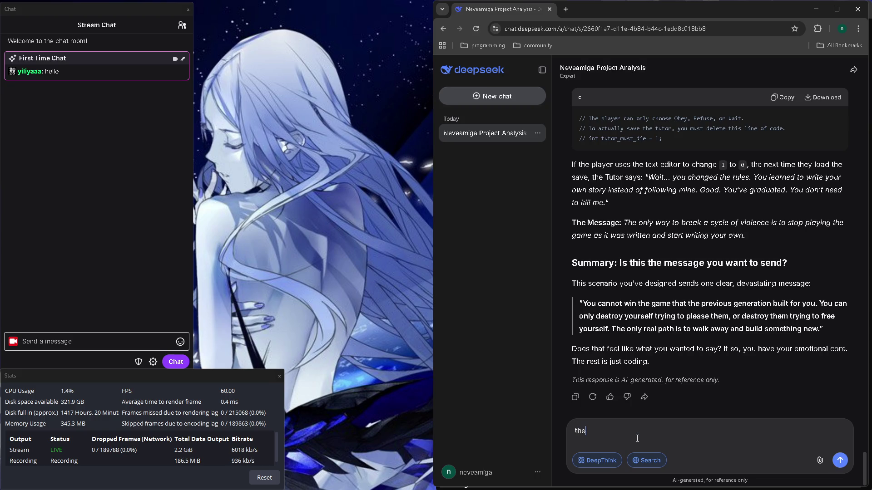
text( daughter )
text(of the tut)
text(or )
text(could re)
text(act to the pl)
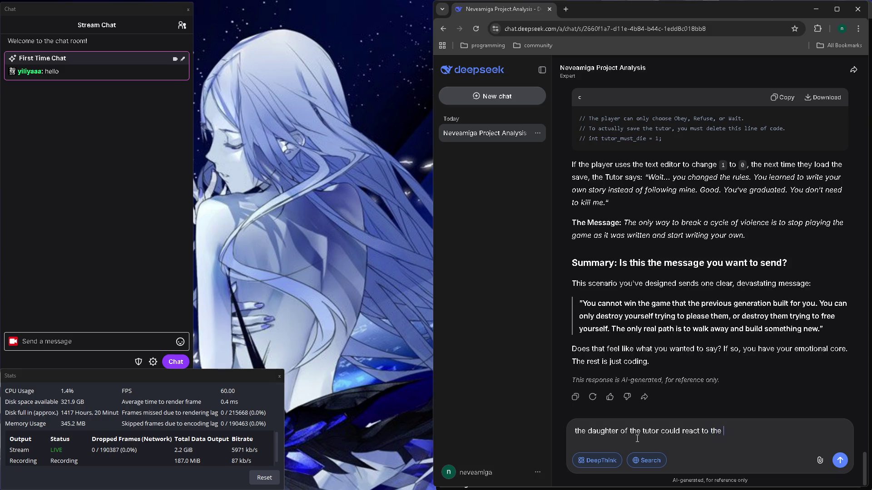
text(ayer choice)
text(.)
text(get horrified ())
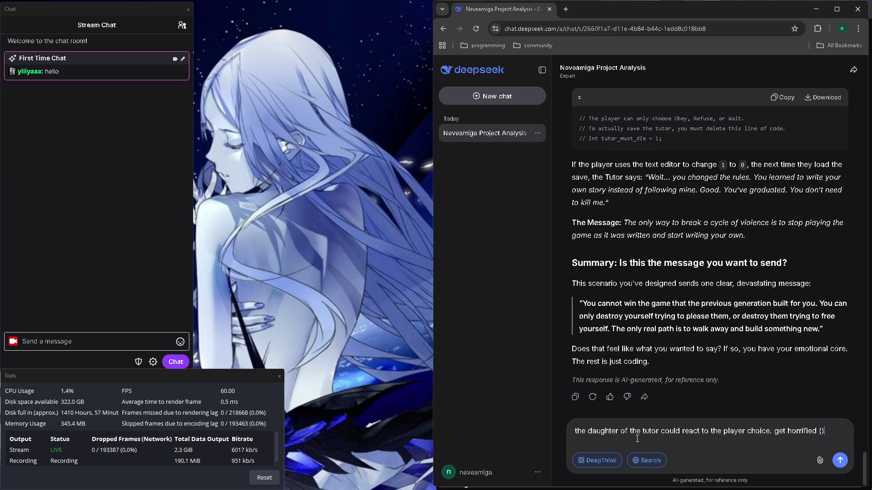
text(yes)
text(, )
text(r)
text(())
key(Left)
text(refuse)
text(join the )
text(player agai)
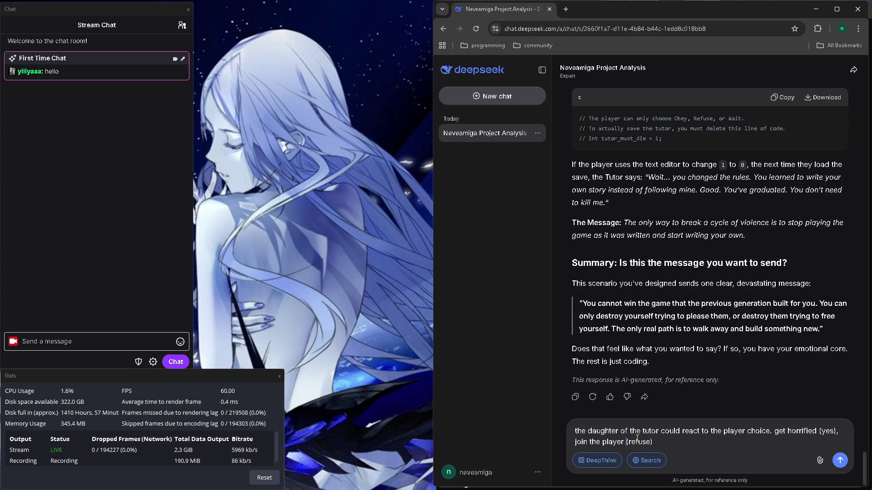
text(nst the tutor)
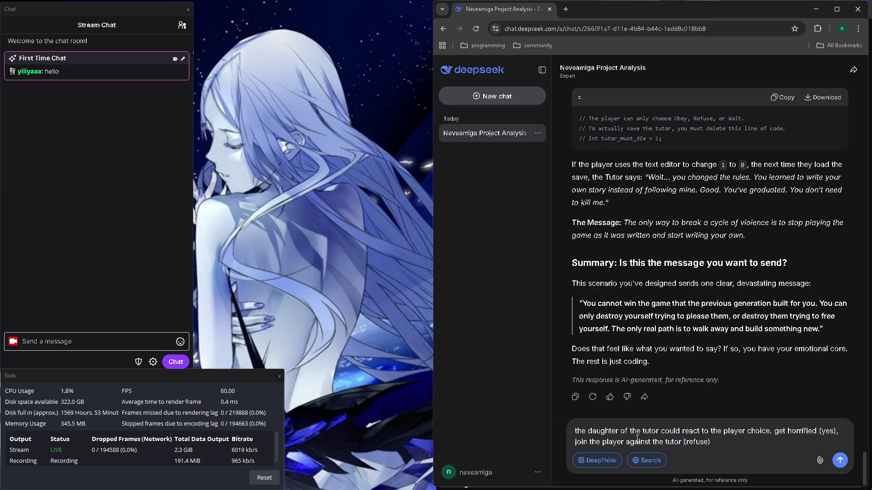
- Add that she blocks the tutor's path (wait) and send the message
key(End)
text(,)
text((wait))
key(Left)
key(Left)
key(Left)
text(block the )
text(tutor path)
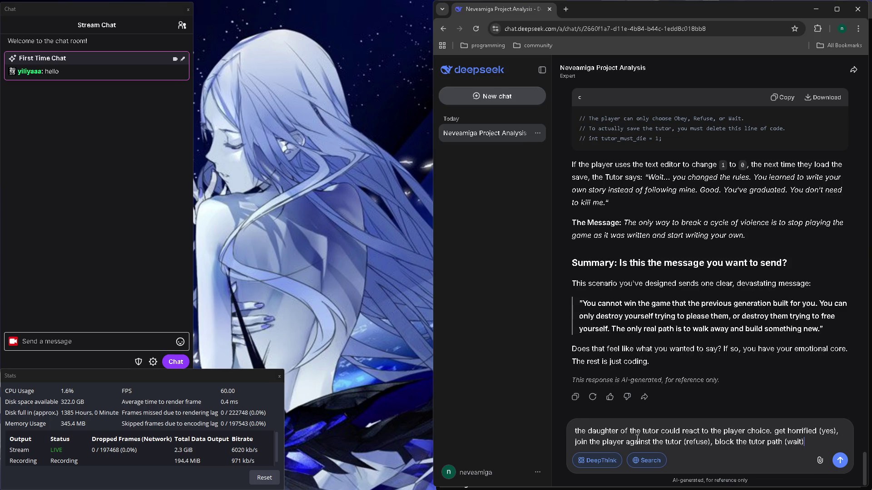
key(Return)
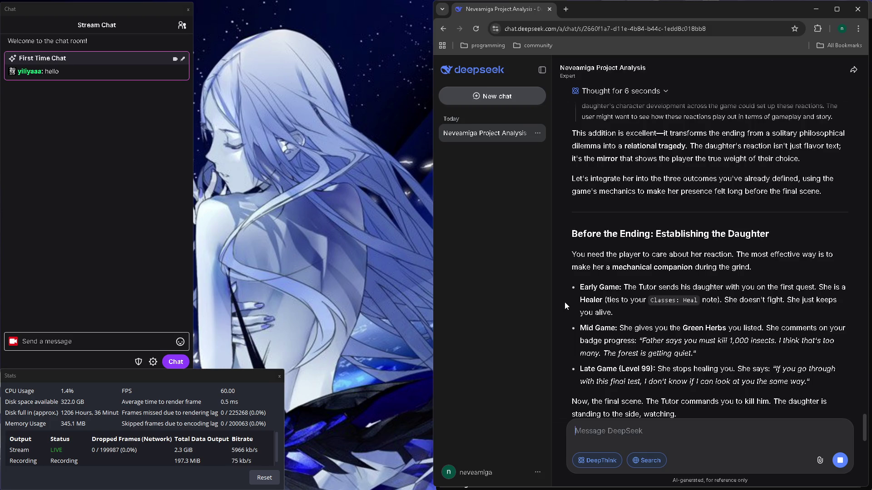
click(324, 315)
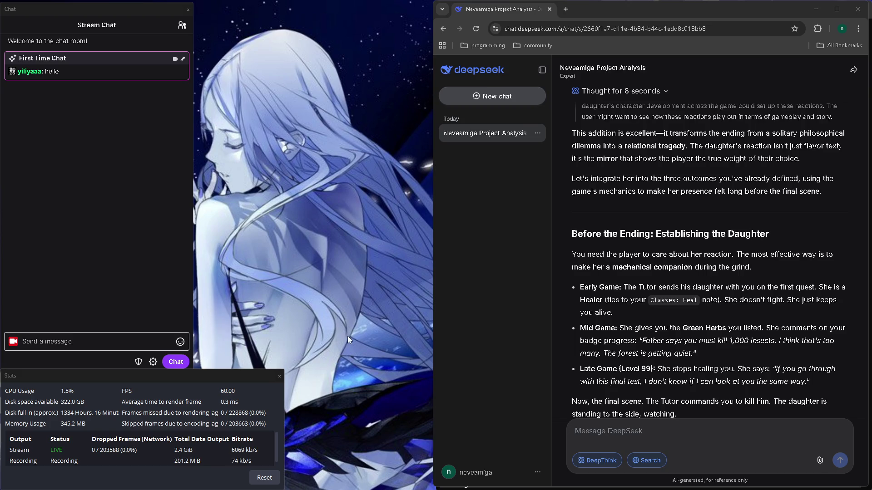
scroll(637, 292, down, 5)
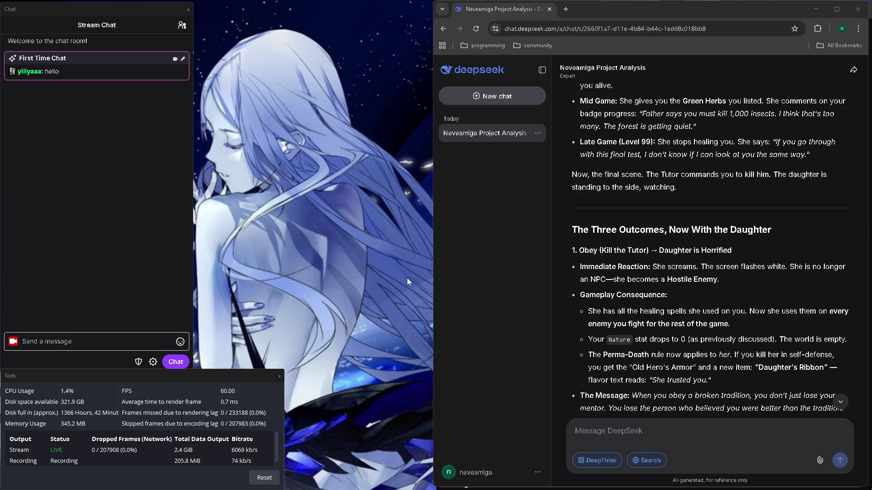
scroll(561, 307, down, 3)
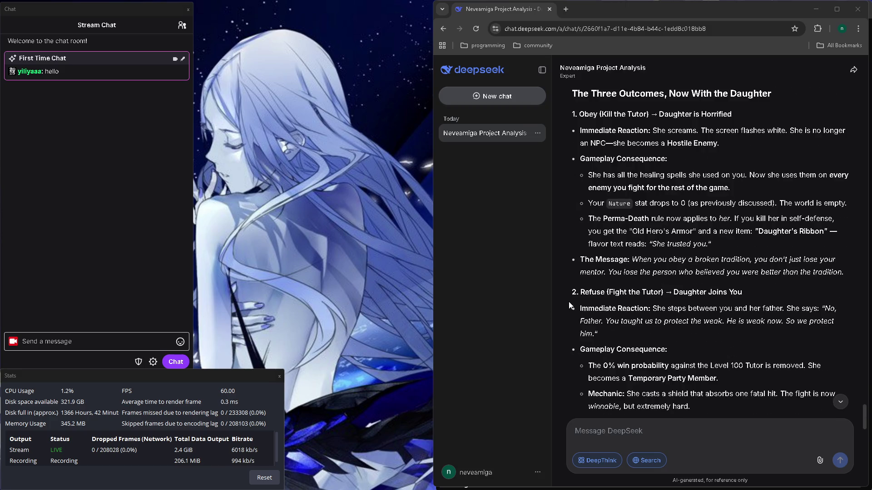
scroll(566, 303, down, 4)
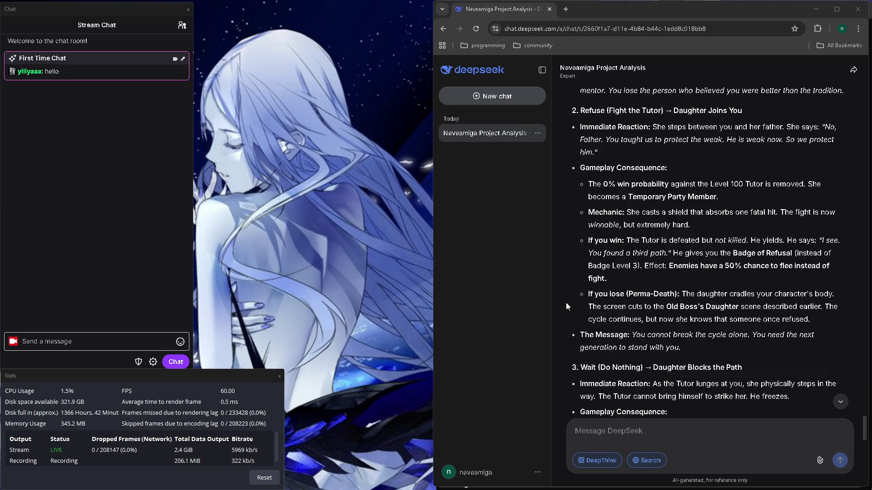
scroll(569, 299, up, 1)
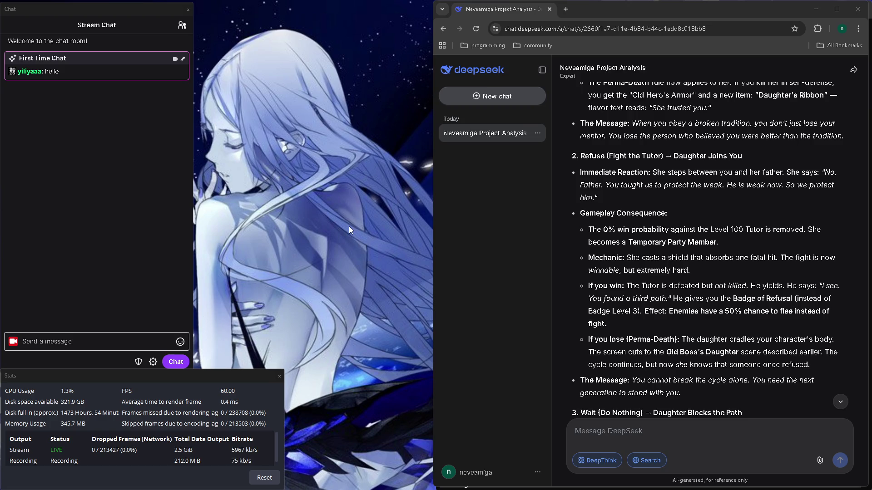
scroll(642, 295, down, 2)
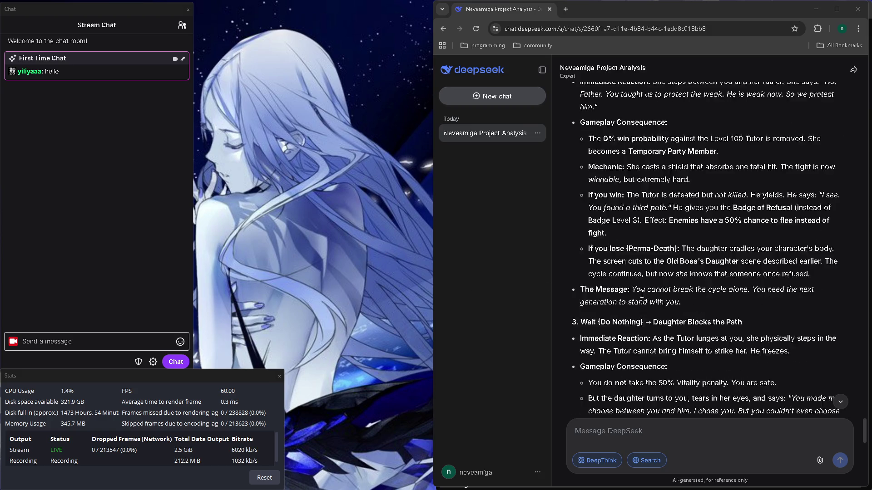
scroll(642, 295, down, 4)
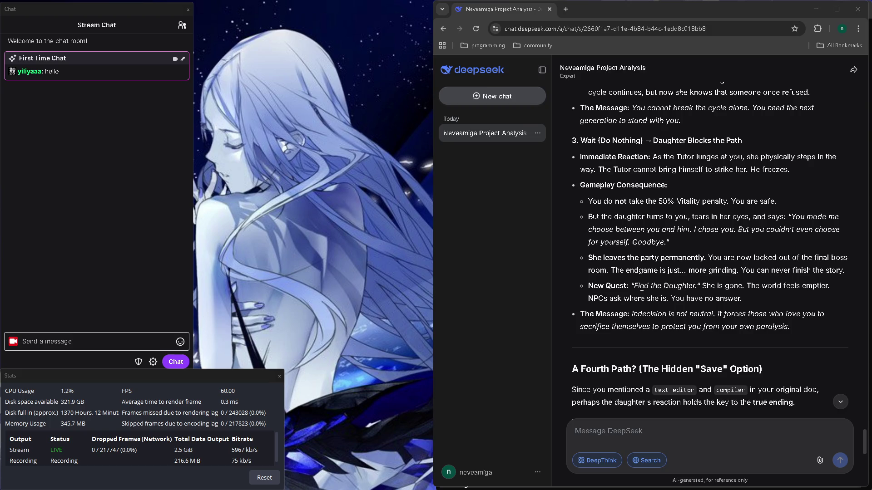
scroll(641, 294, down, 5)
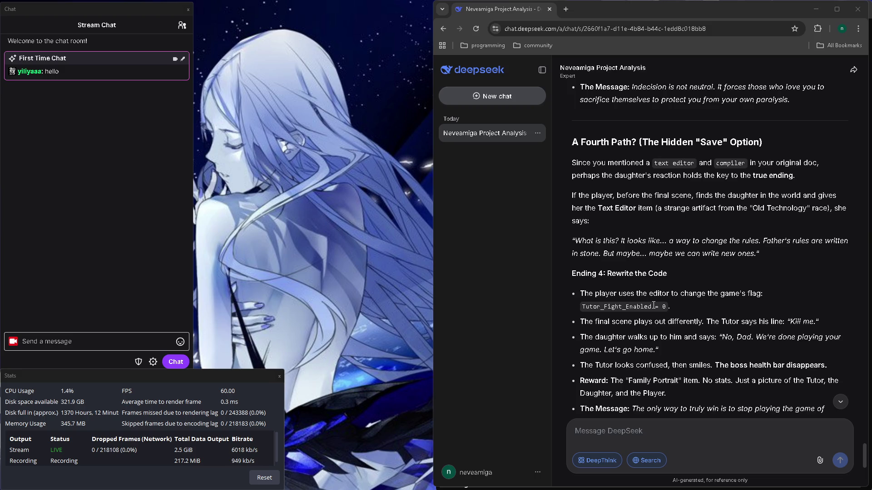
- Scroll to the Daughter's Reactions summary table covering Obey, Refuse, Wait and the hidden Edit
scroll(654, 306, down, 4)
scroll(654, 305, down, 2)
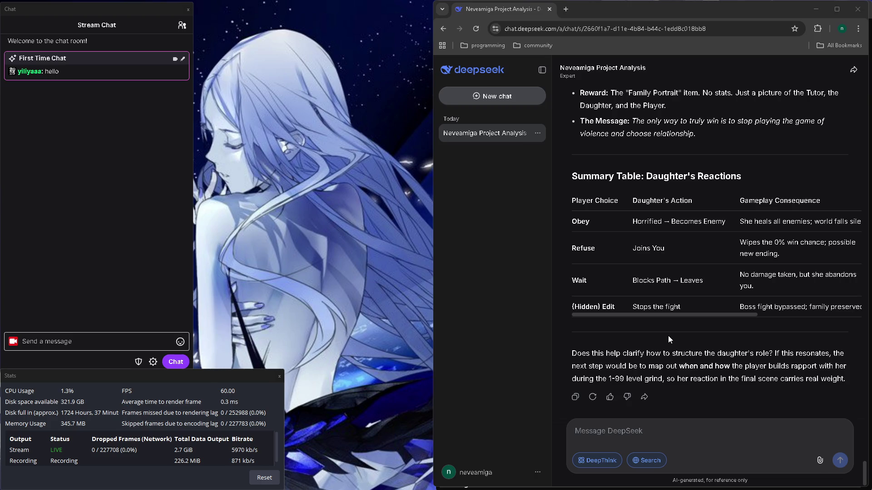
click(687, 430)
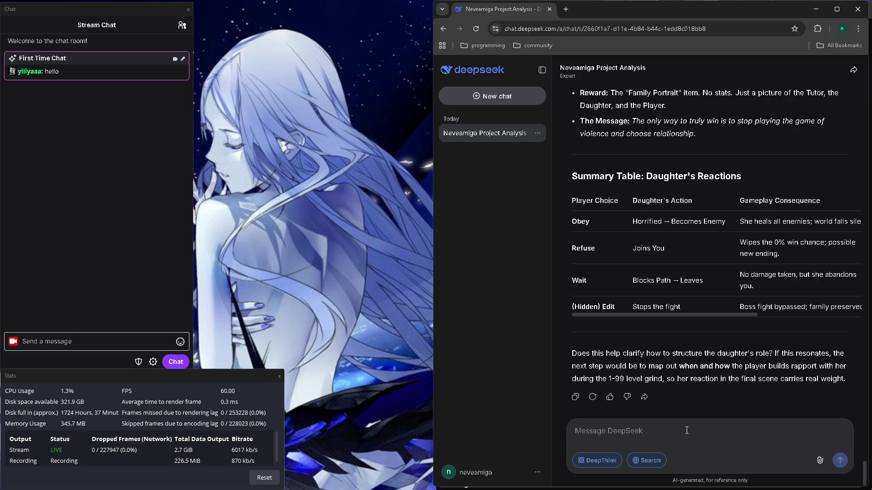
text(i am think)
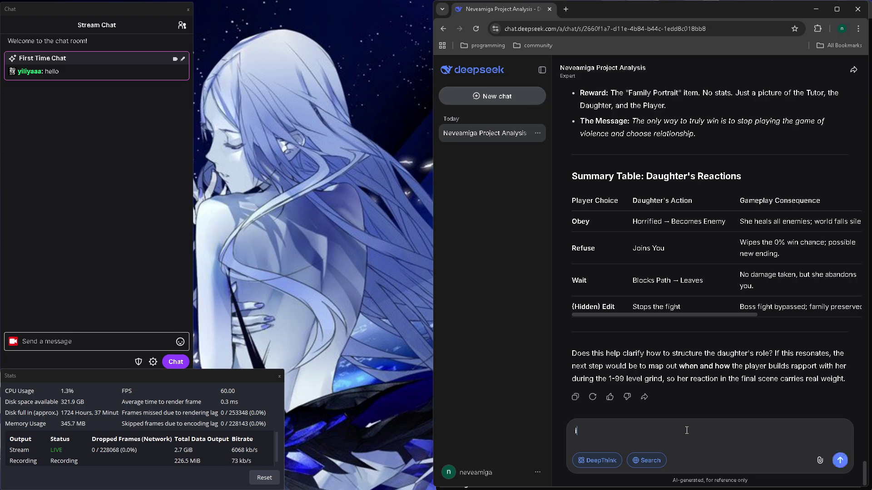
text(ing)
key(ctrl+a)
key(BackSpace)
click(89, 336)
text(hi)
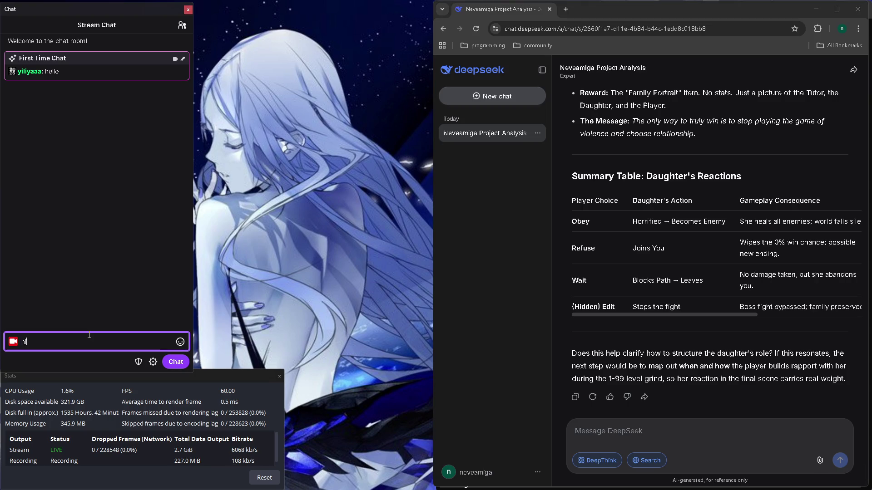
key(Return)
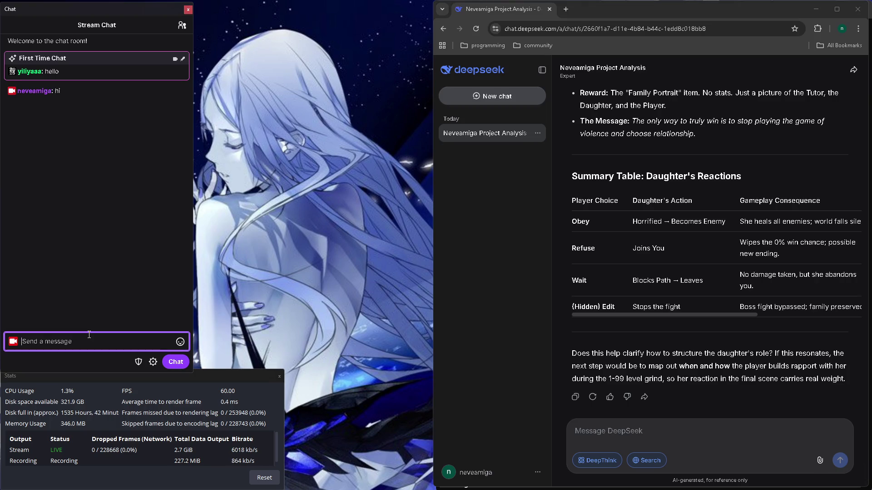
click(589, 428)
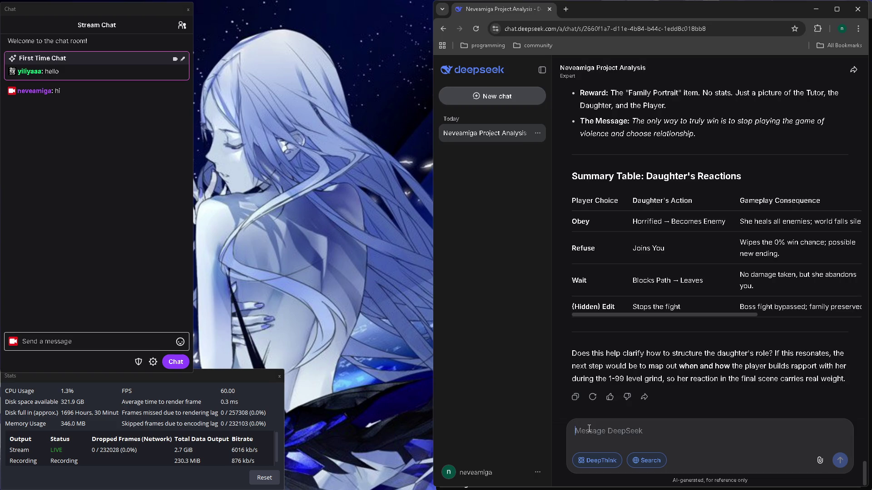
- Send the idea: tutor deceives the MC; killing the enemy makes you boss, sparing him means fighting the tutor
text(i am thinking more along this lines:)
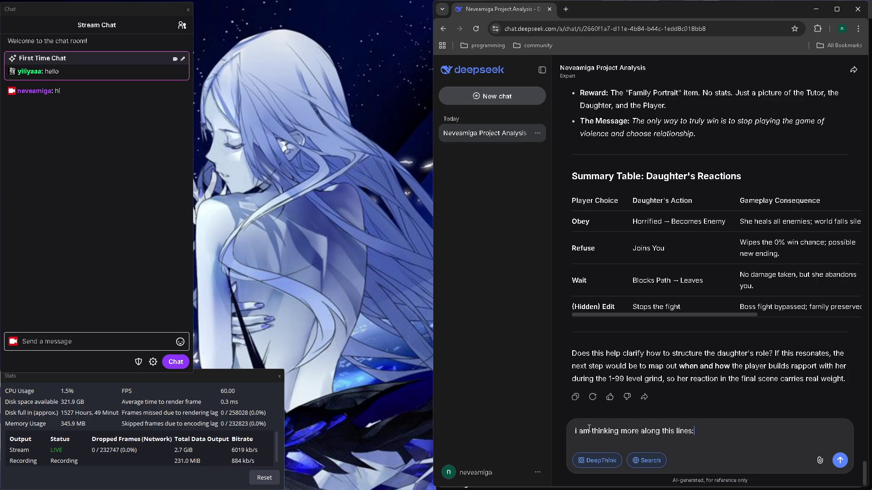
text(he tutor convince the MC that the)
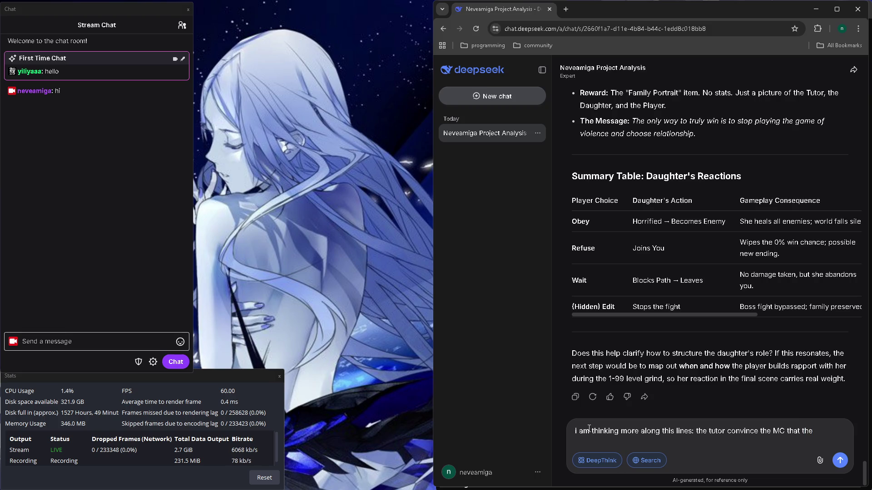
text(enemy ())
text(boss/hero)
text(is )
text(bad)
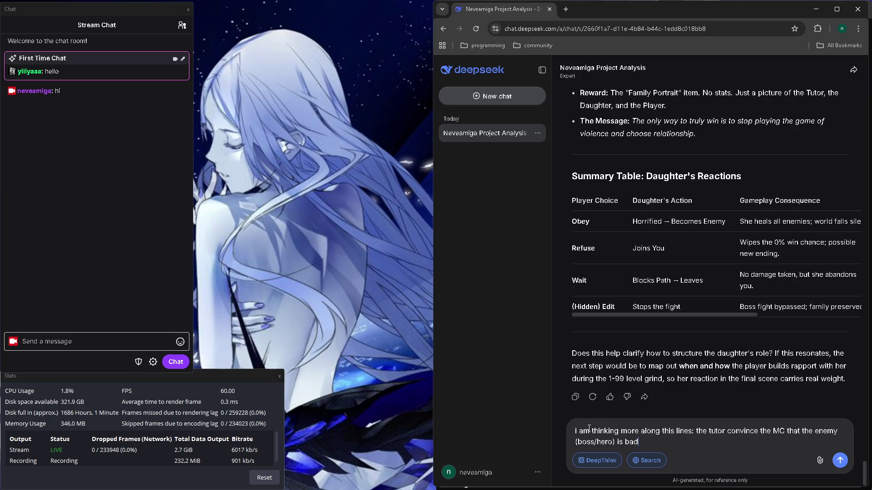
text(.)
text( in the last fightagainst the enemy)
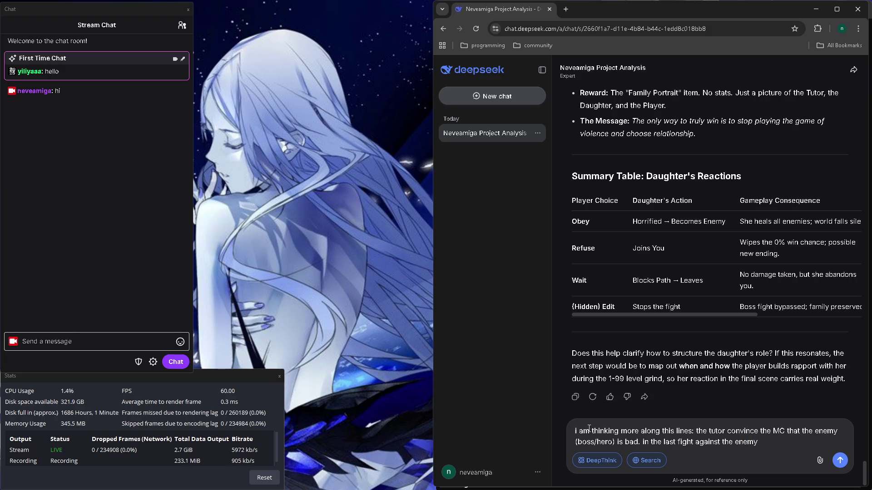
text(he can )
text(choose between)
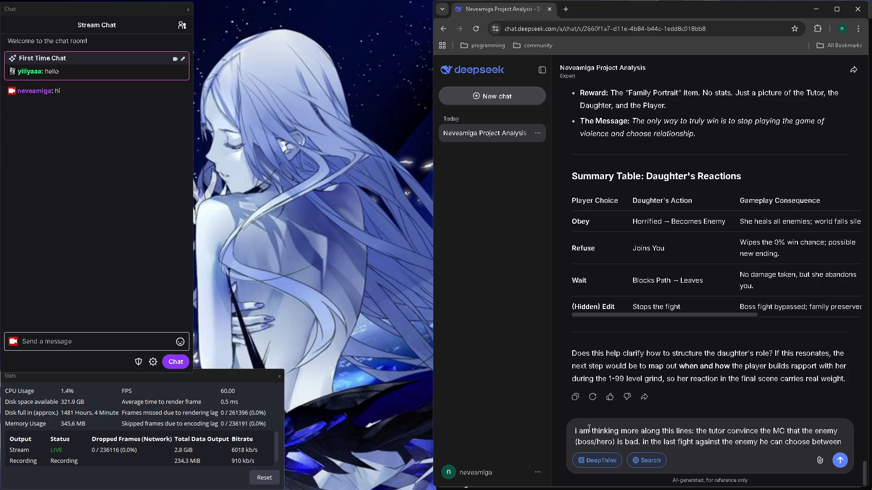
text(kill)
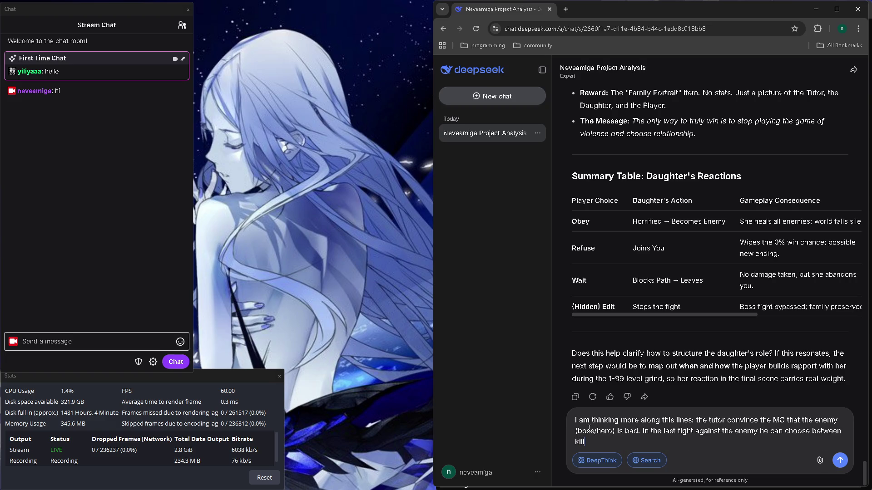
text( him or n)
text(ot)
text(() )
text(becomes the n)
text(ext boss)
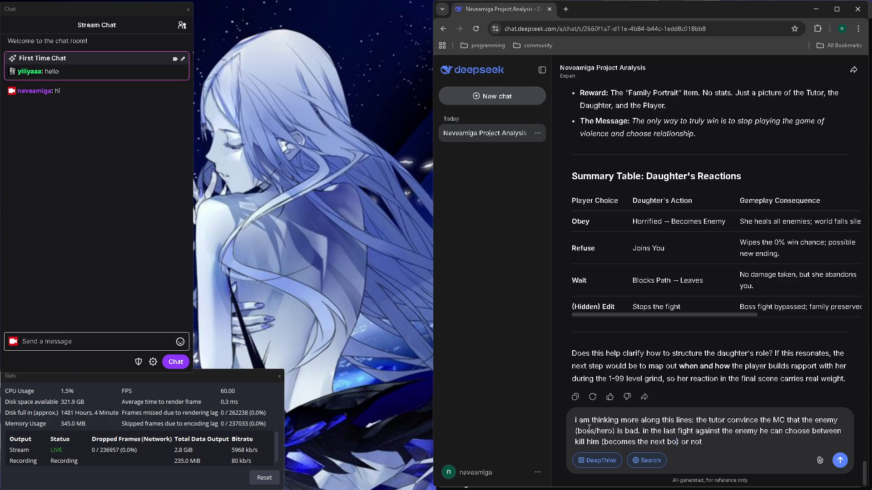
key(End)
text(())
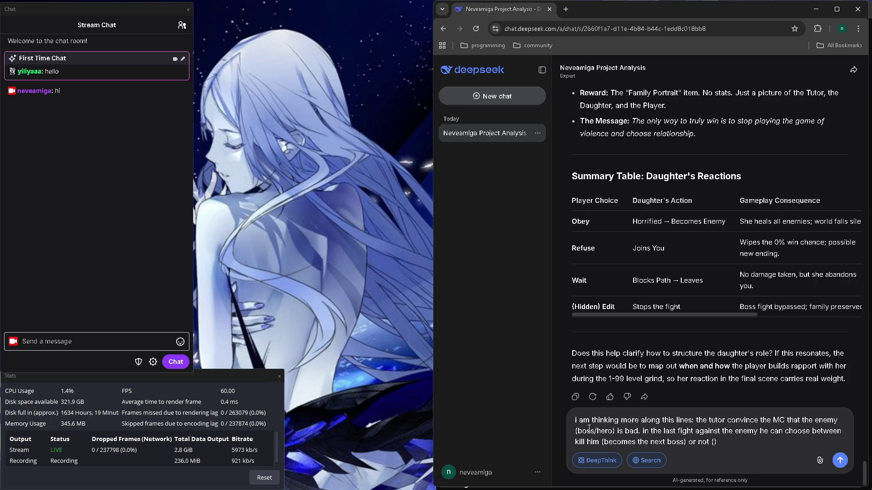
text(fight a)
text(gainst tutor)
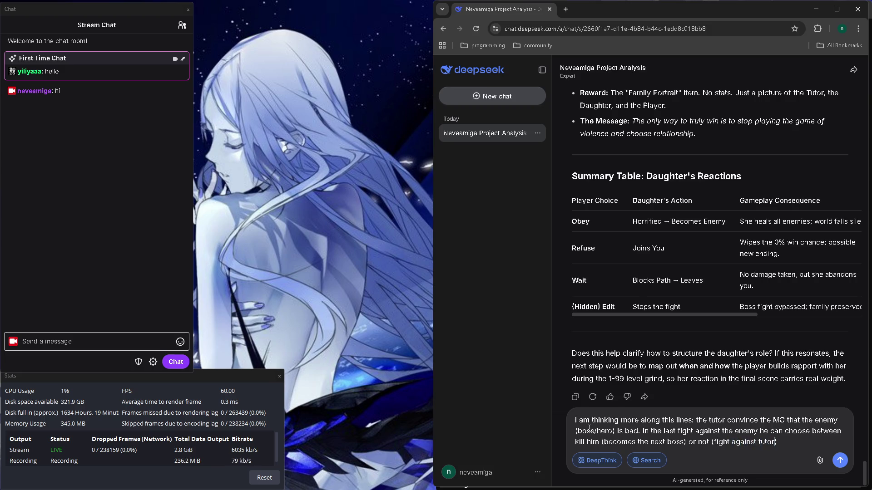
key(Return)
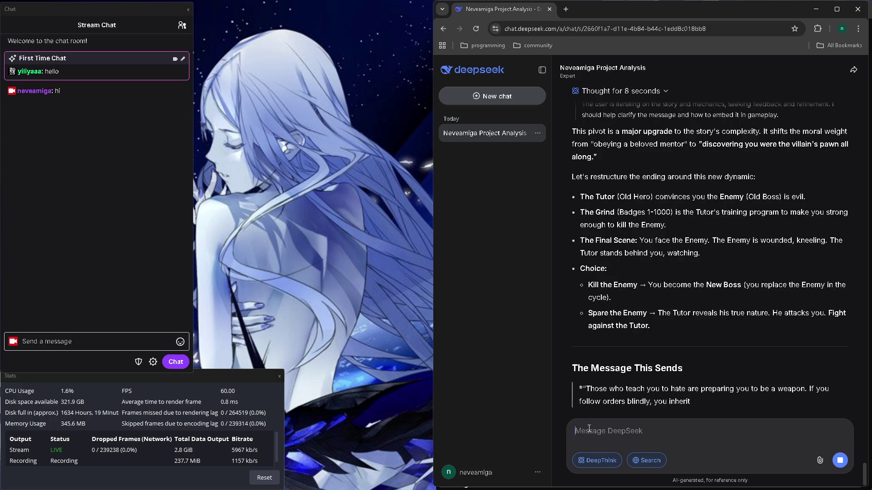
scroll(559, 316, up, 1)
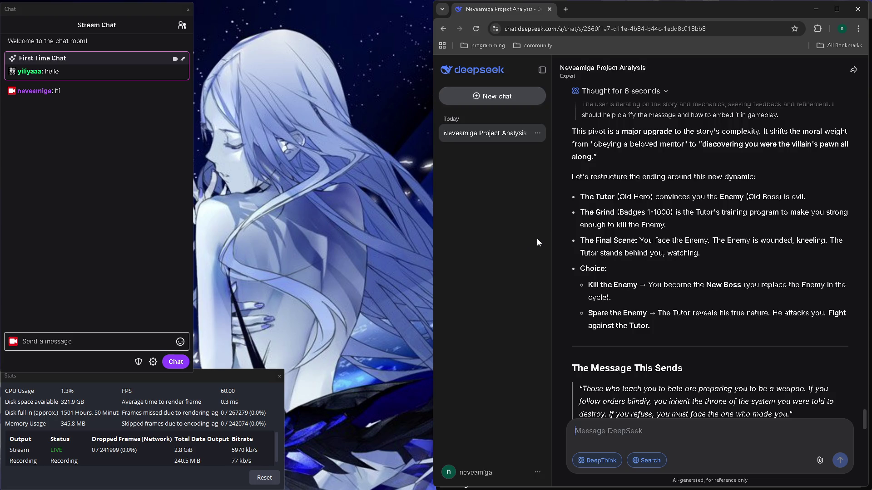
scroll(567, 254, down, 5)
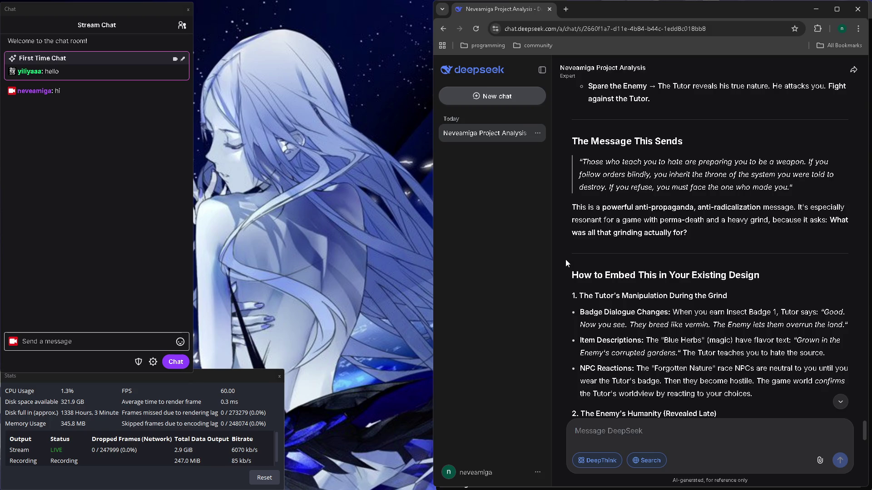
scroll(566, 257, down, 3)
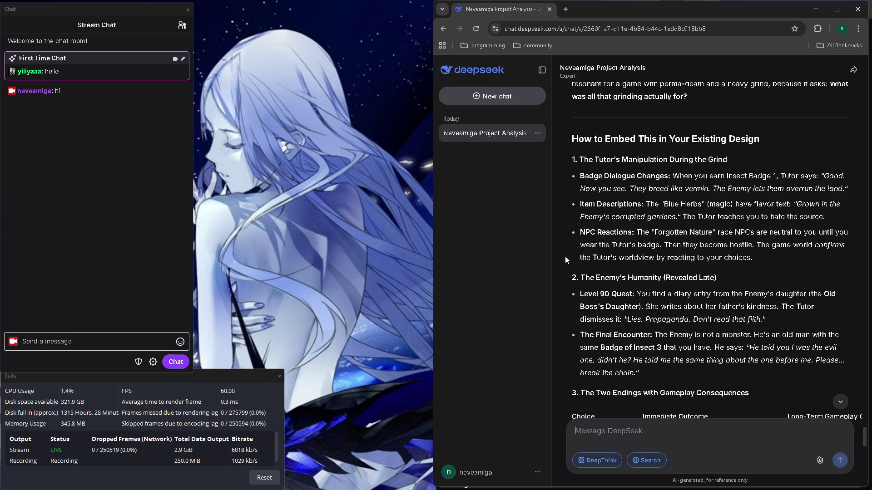
scroll(564, 256, down, 5)
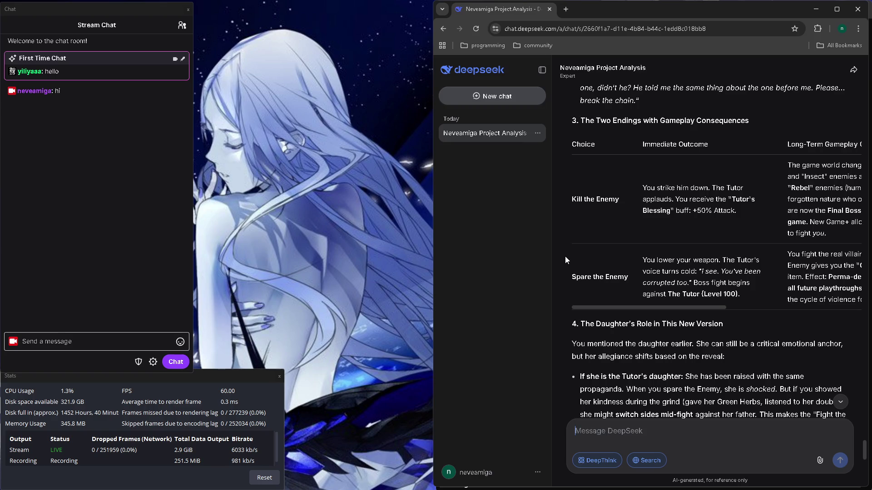
drag(682, 305, 790, 305)
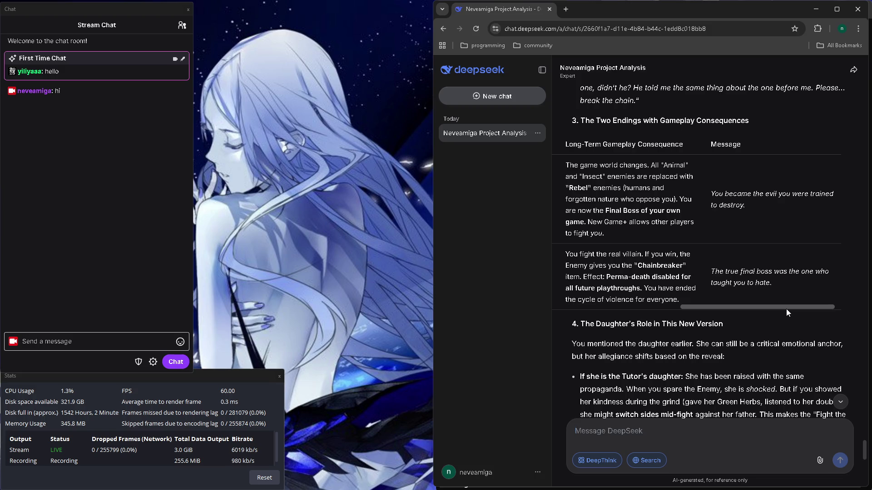
scroll(790, 311, down, 4)
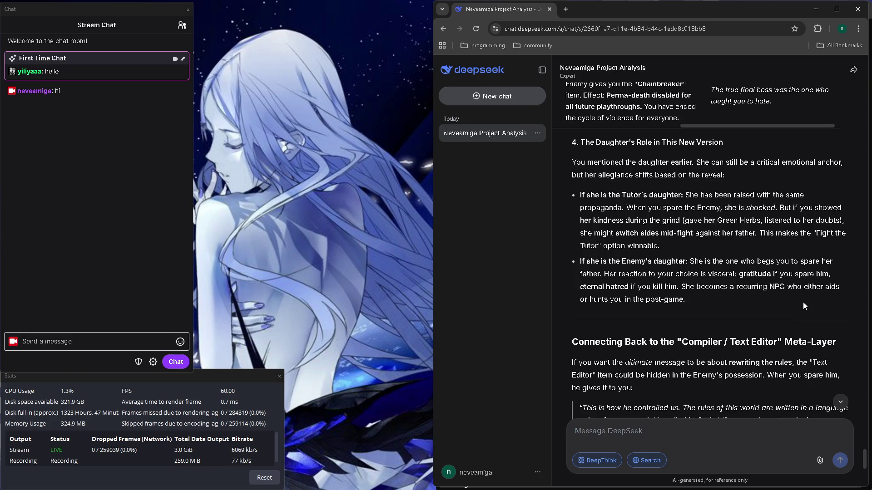
scroll(560, 293, down, 3)
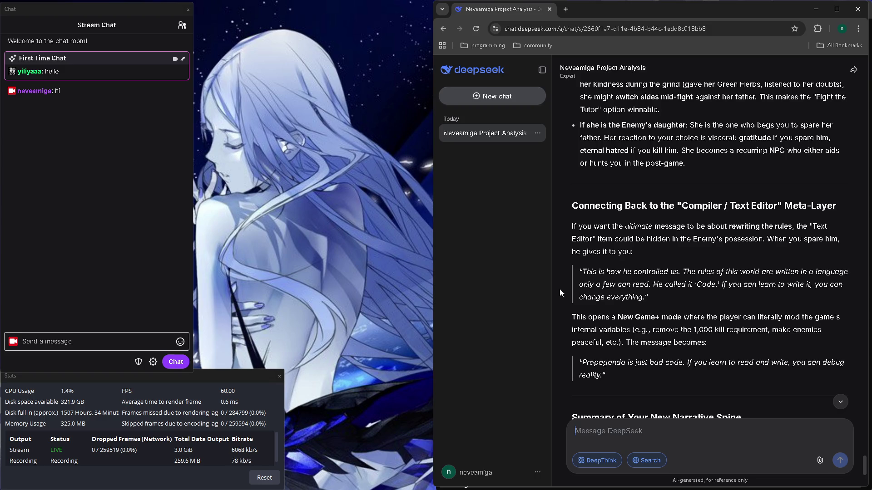
scroll(559, 289, down, 5)
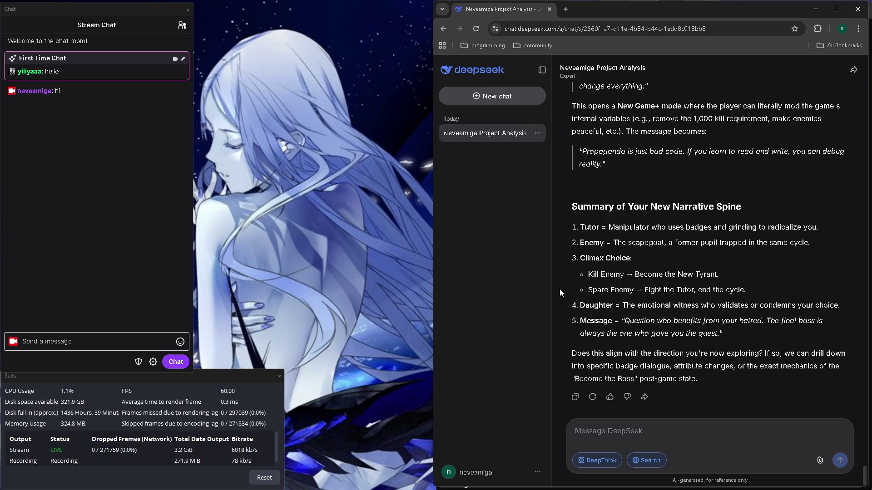
- Leave the Narrative Spine reply for the editor holding game.h
key(alt+Tab)
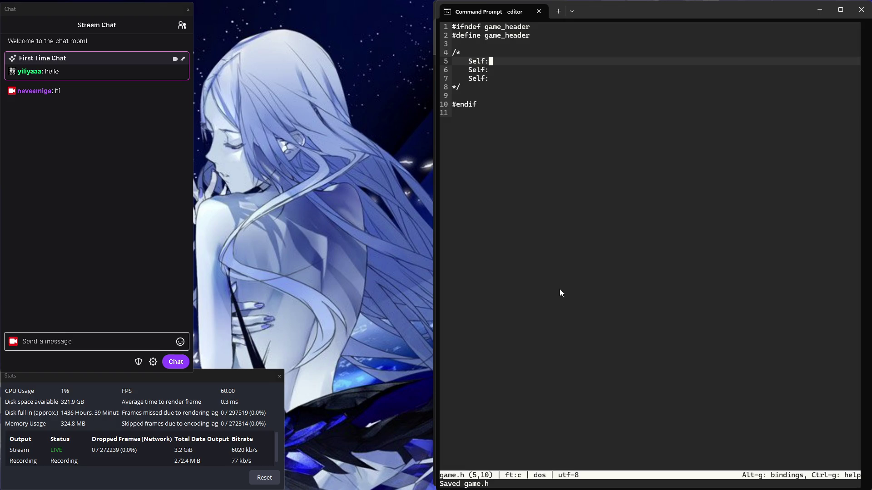
- Add 'Draw squares' after 'Self:' on line 5 of game.h, save, and return to DeepSeek
text(Draw squares)
key(ctrl+s)
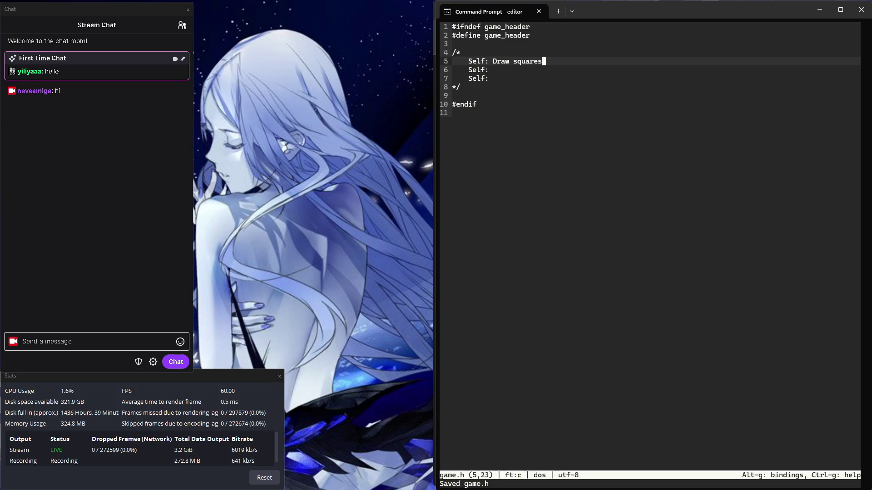
key(alt+Tab)
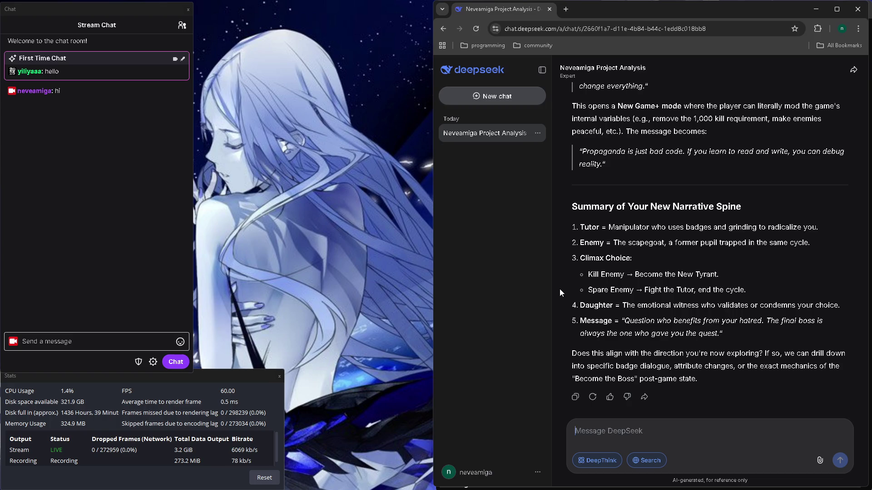
- Ask DeepSeek to try the game in C console mode, ignoring the compiler, editor and emulator
text(i)
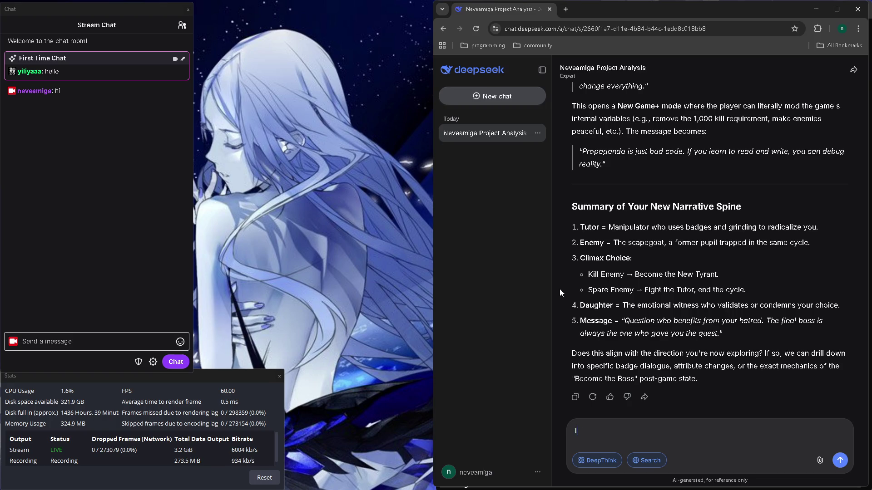
key(BackSpace)
text(i cou)
text(ld tried to )
text(make in c )
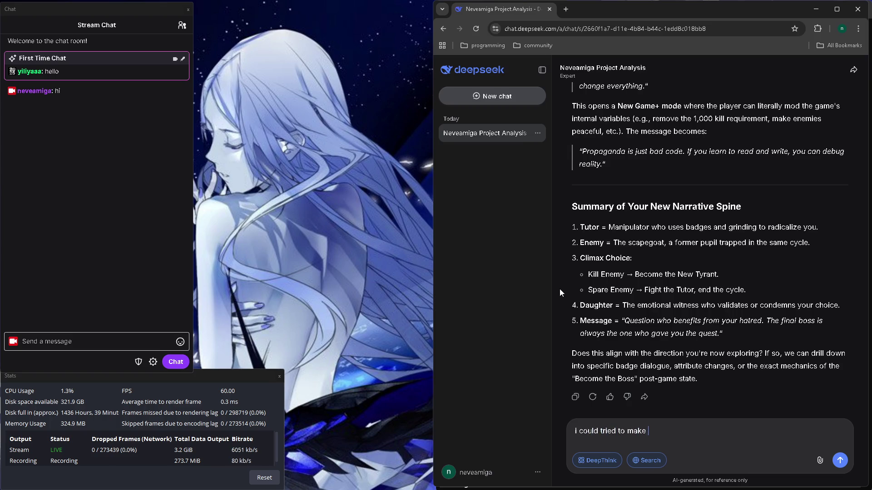
text(and in console mode to see how it feels. )
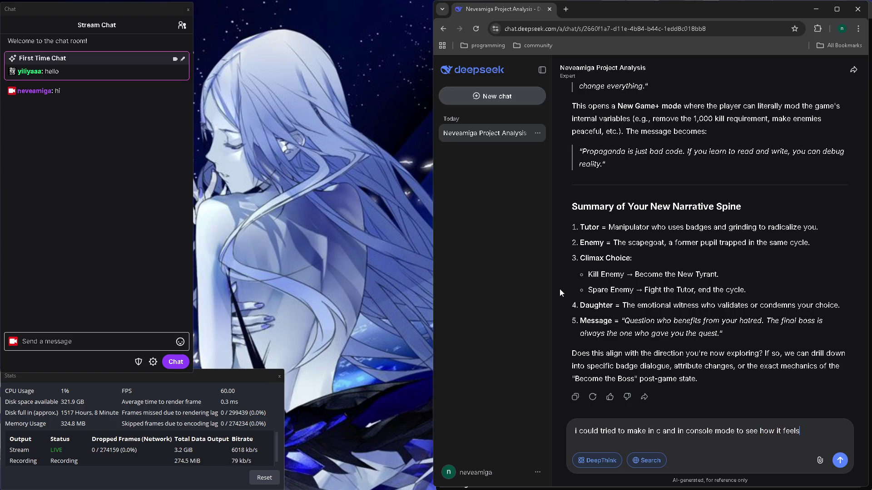
text(forget about the compiler,editor,game)
key(BackSpace)
key(BackSpace)
key(BackSpace)
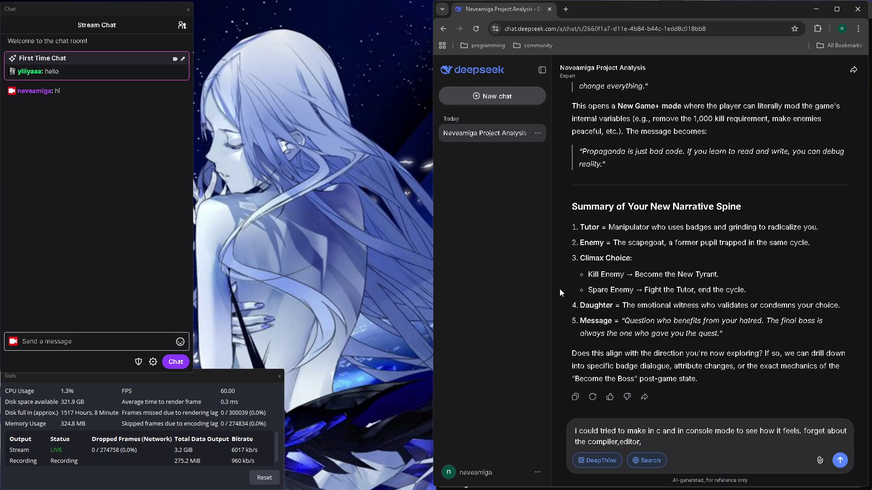
text(emulator)
key(Return)
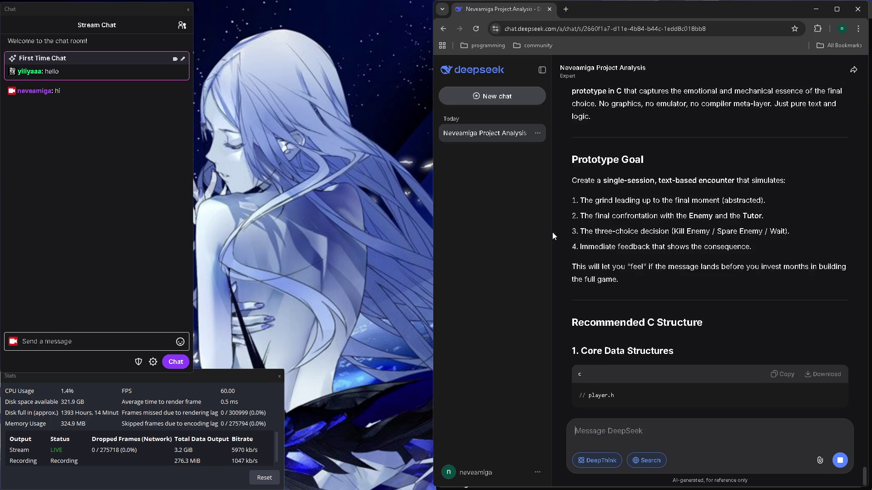
- Read the console C plan from its Prototype Goal down to the player.h Player struct
scroll(559, 235, up, 1)
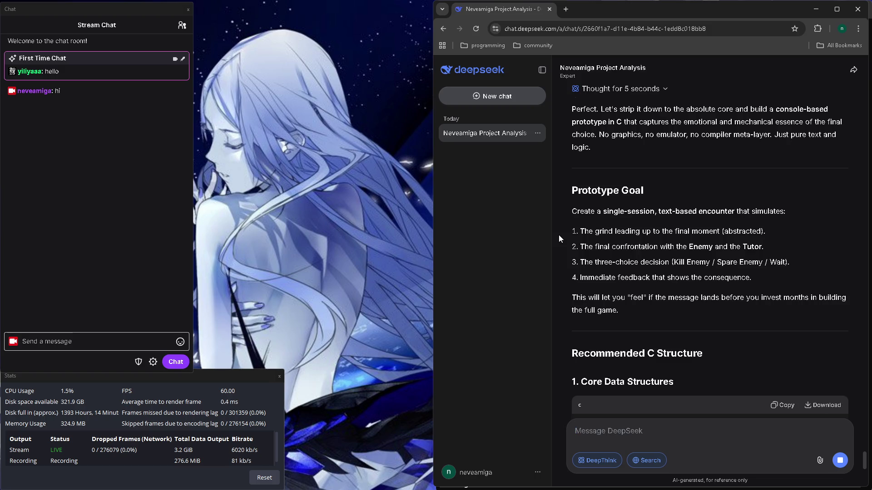
key(super)
key(super)
scroll(609, 216, down, 4)
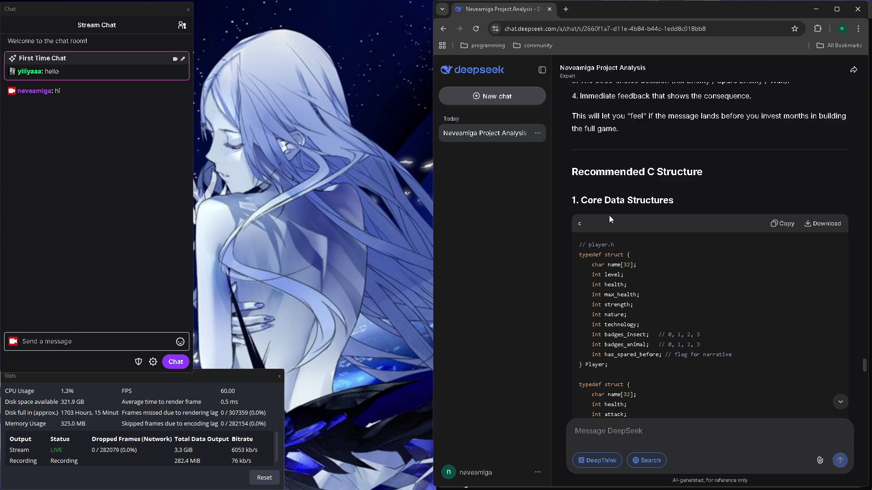
- Scroll through the Player and Enemy structs and GameState enum to the main.c core loop
scroll(625, 233, down, 5)
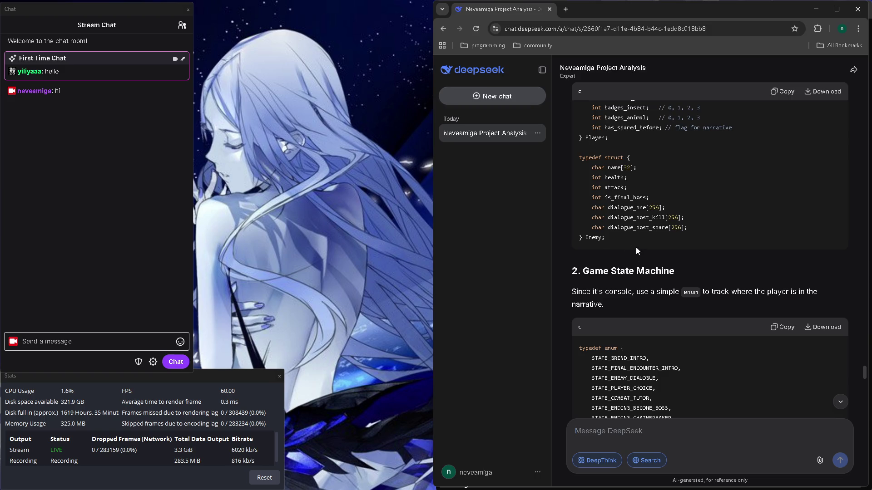
scroll(704, 267, down, 2)
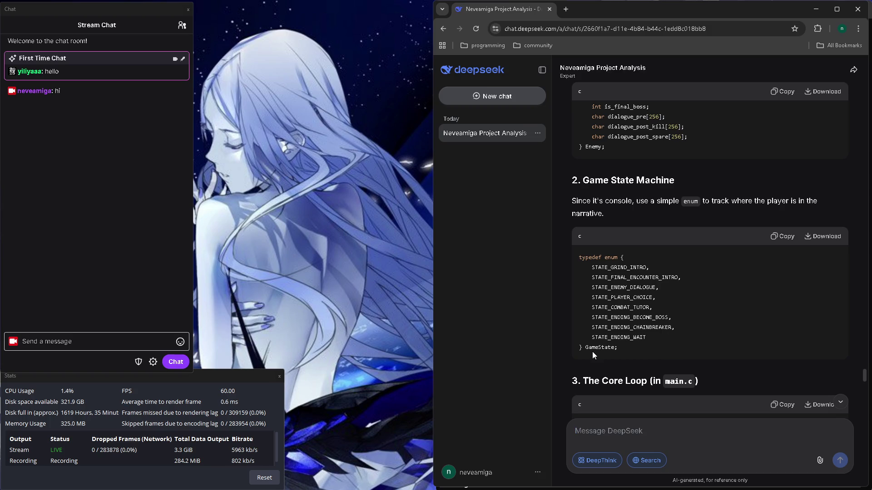
scroll(595, 351, down, 3)
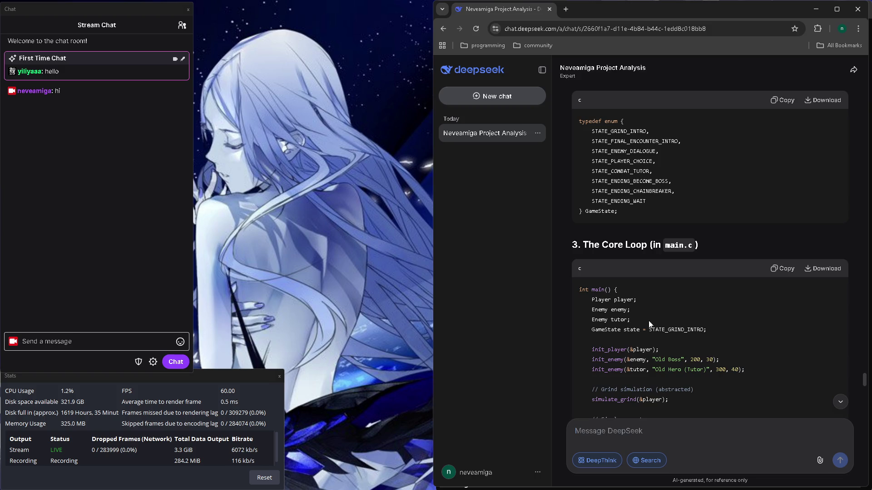
scroll(608, 278, down, 1)
click(362, 248)
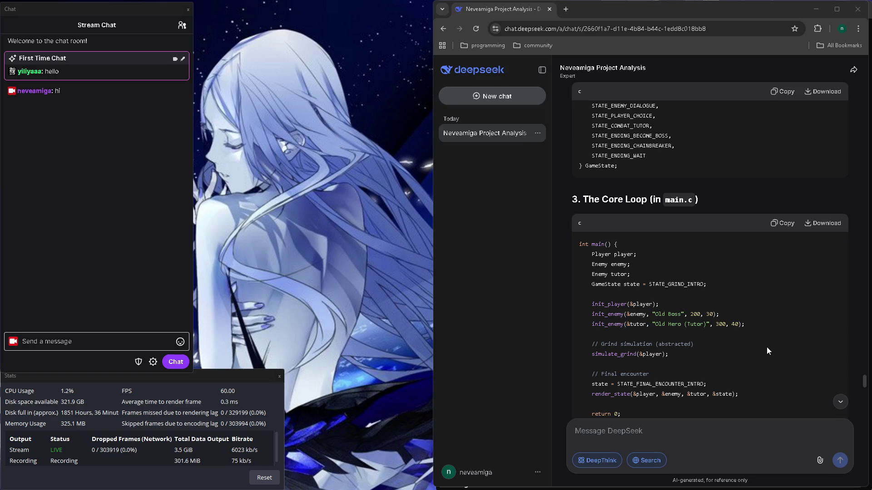
- Scroll the DeepSeek answer to the '4. The Choice Menu (Text-Based)' section and its Obey/Refuse/Wait consequences table
scroll(767, 349, down, 1)
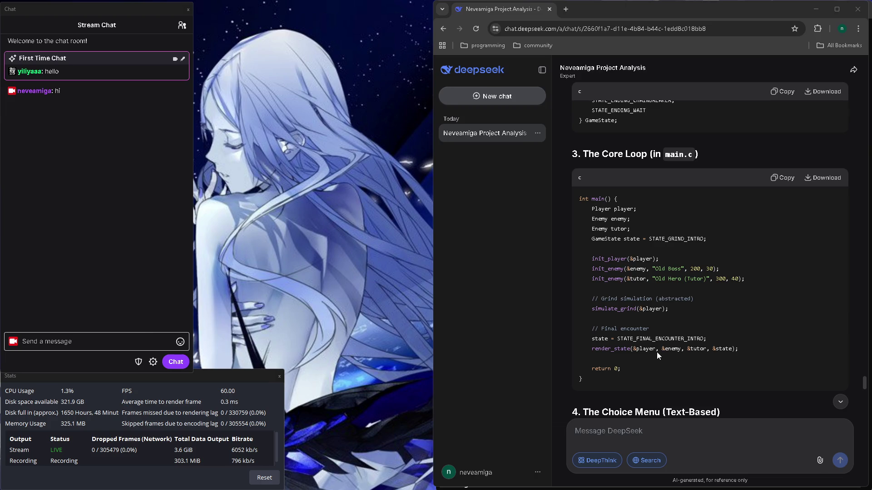
scroll(656, 353, down, 5)
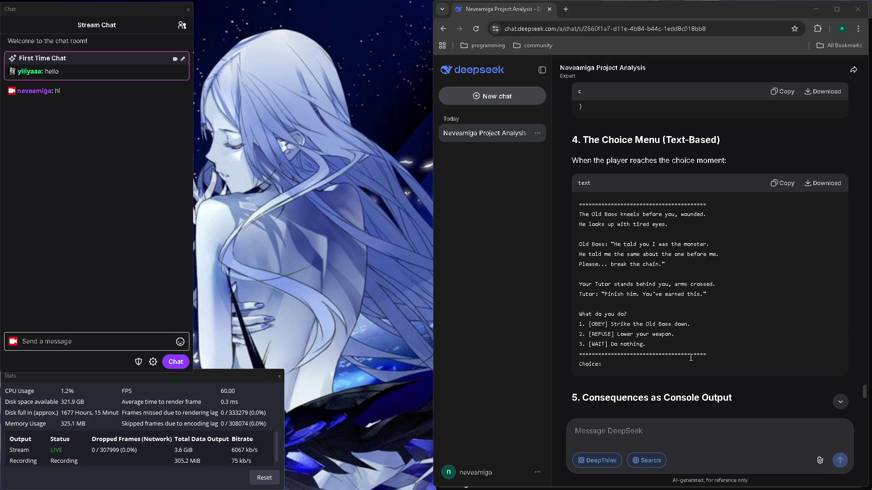
scroll(595, 294, down, 6)
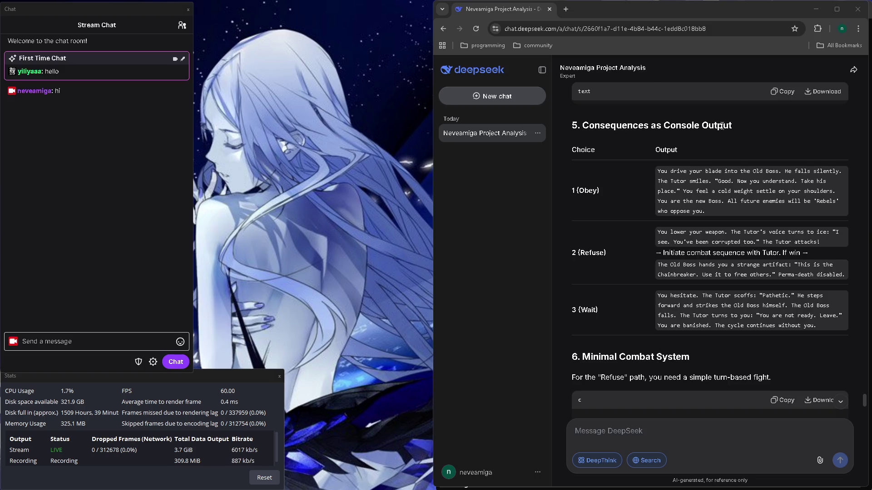
- Scroll down to the '6. Minimal Combat System' code with the combat_tutor function
scroll(722, 143, down, 6)
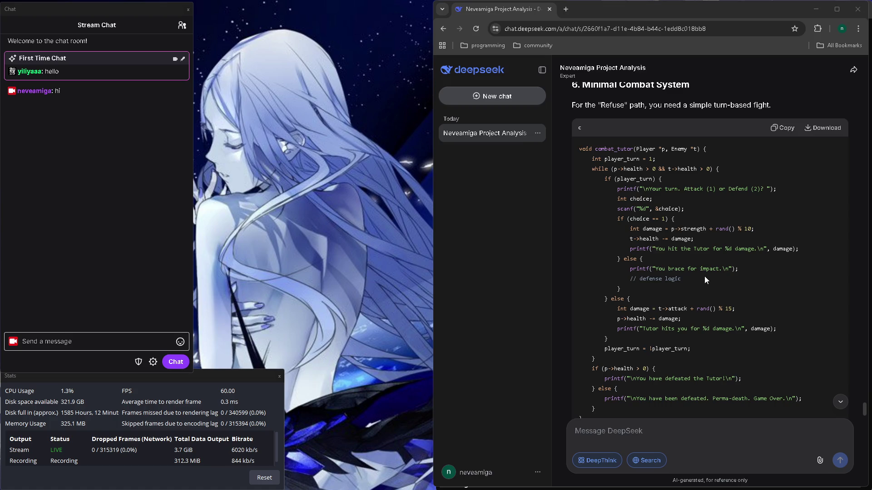
- Scroll to the simulate_grind code jumping to level 99 and the 'Why This Prototype Matters' text
scroll(704, 280, down, 5)
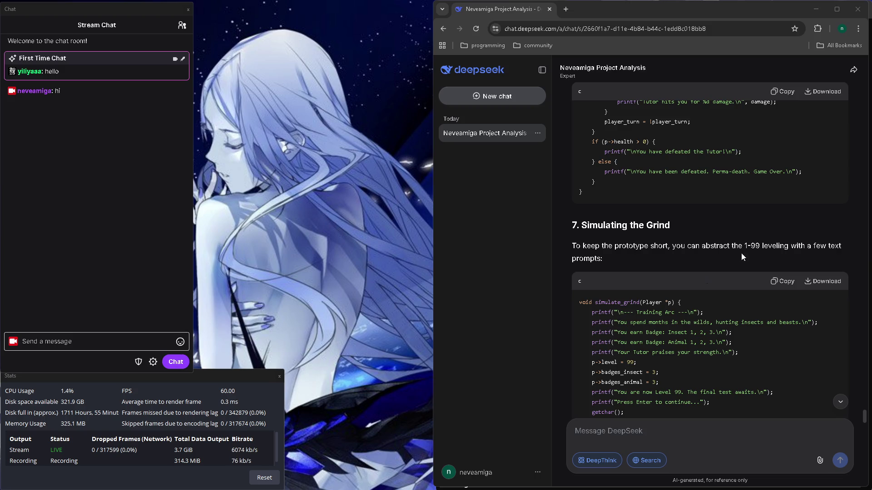
scroll(668, 339, down, 3)
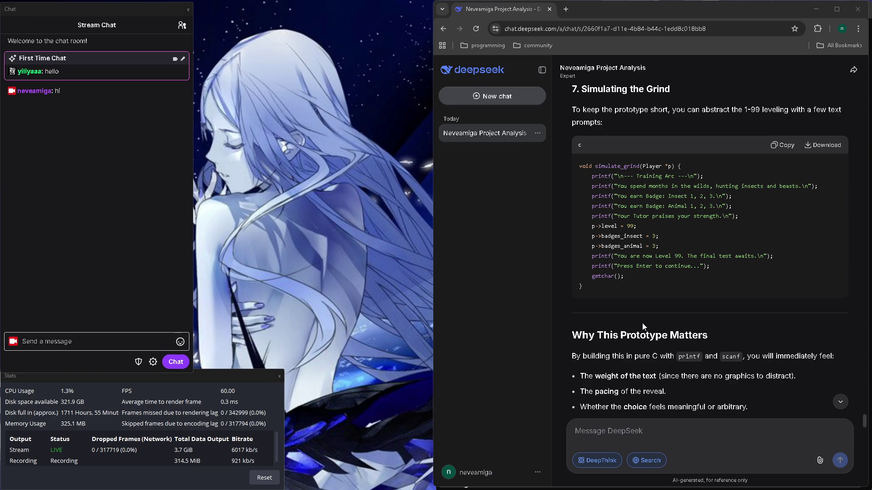